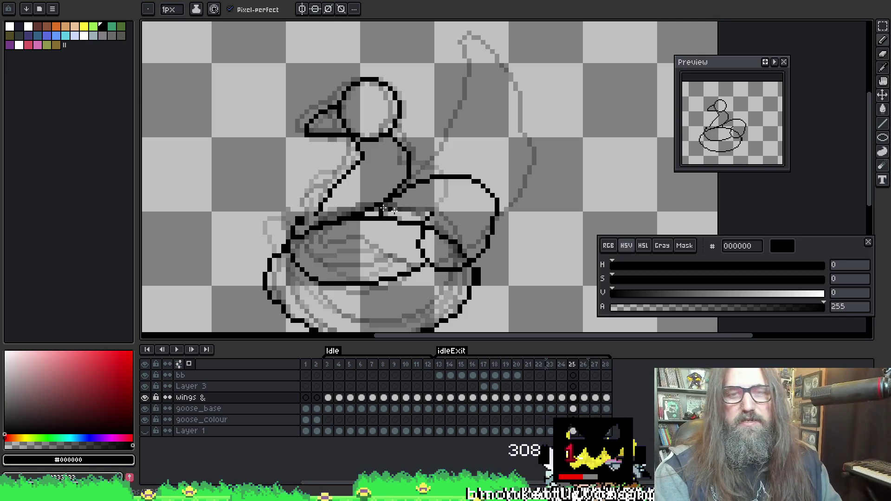
Pan to the goose drawing and pick black for the 1px pencil
{"action": "left_click_drag", "start_coordinate": [383, 209], "coordinate": [449, 175]}
{"action": "right_click", "coordinate": [425, 207]}
{"action": "key", "text": "Escape"}
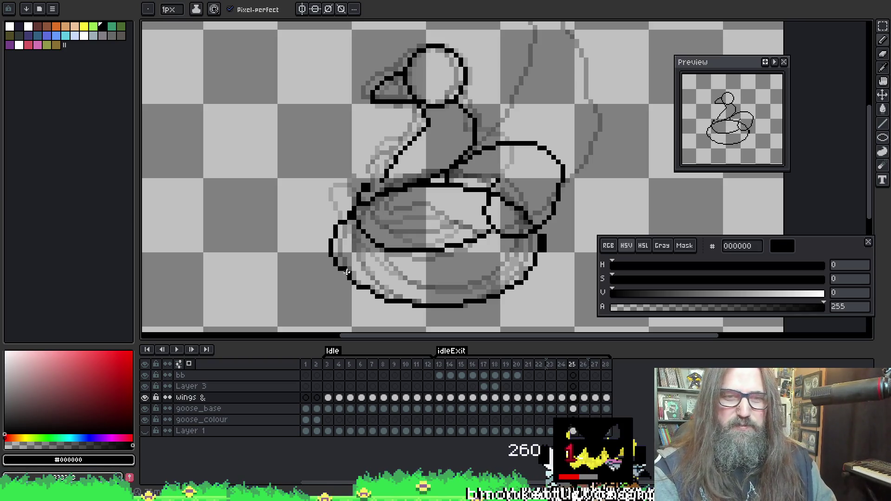
{"action": "key", "text": "e"}
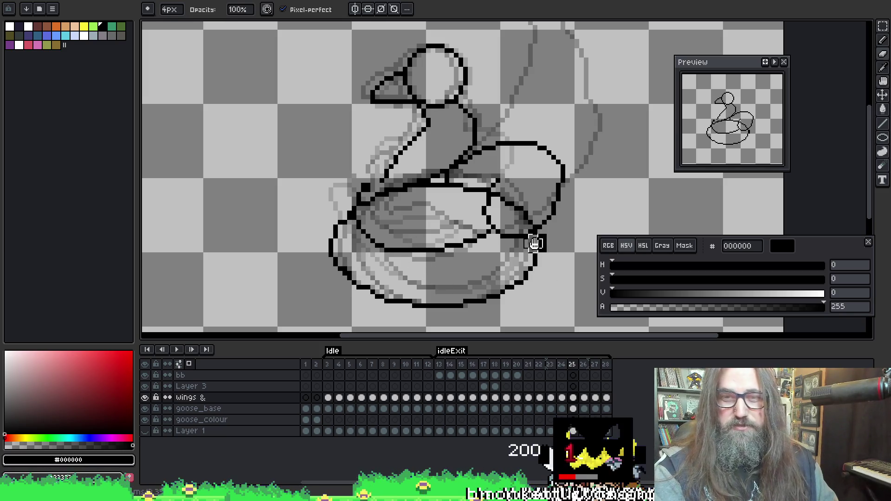
{"action": "left_click_drag", "start_coordinate": [535, 244], "coordinate": [500, 252]}
{"action": "key", "text": "b"}
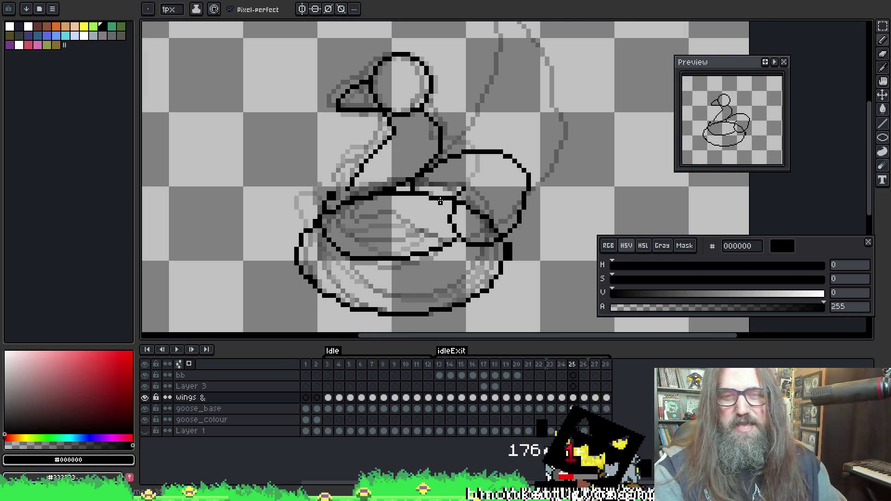
{"action": "left_click", "coordinate": [453, 211], "text": "alt"}
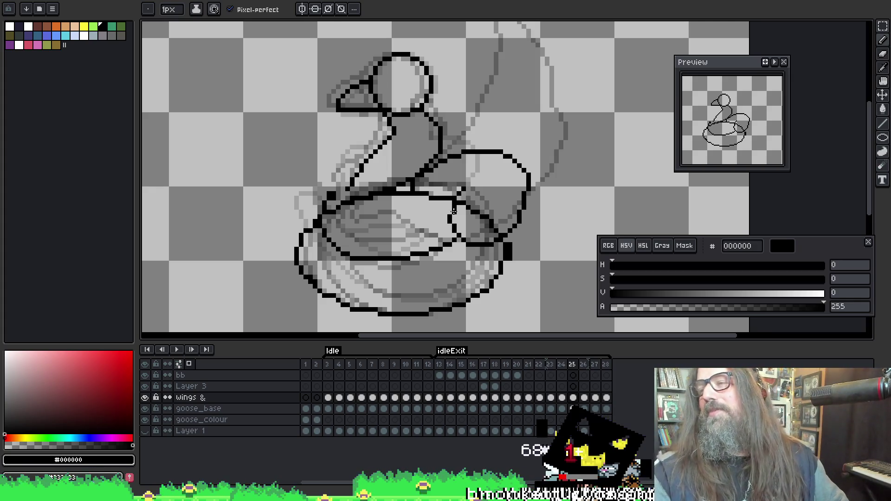
{"action": "key", "text": "space"}
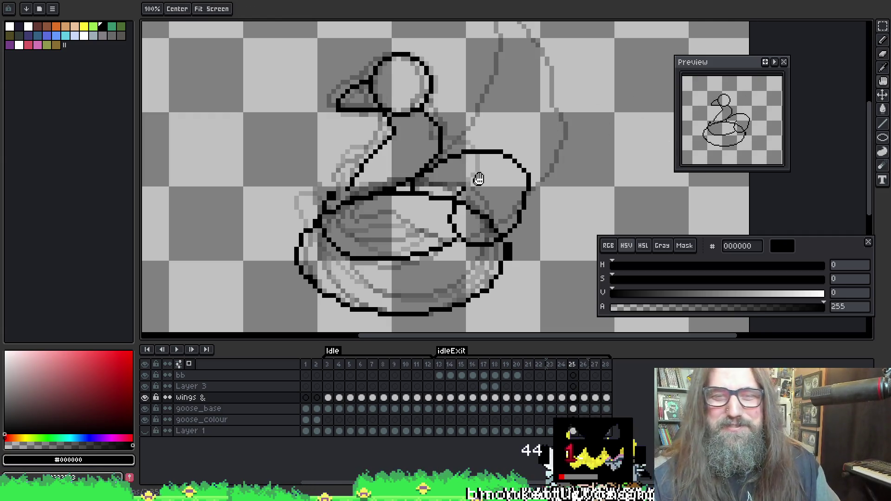
{"action": "left_click_drag", "start_coordinate": [479, 179], "coordinate": [461, 167]}
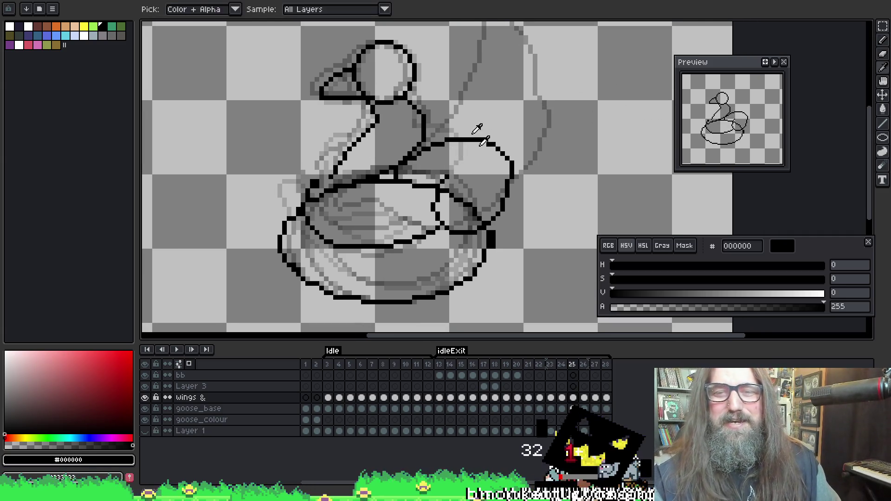
{"action": "right_click", "coordinate": [497, 177]}
{"action": "key", "text": "Escape"}
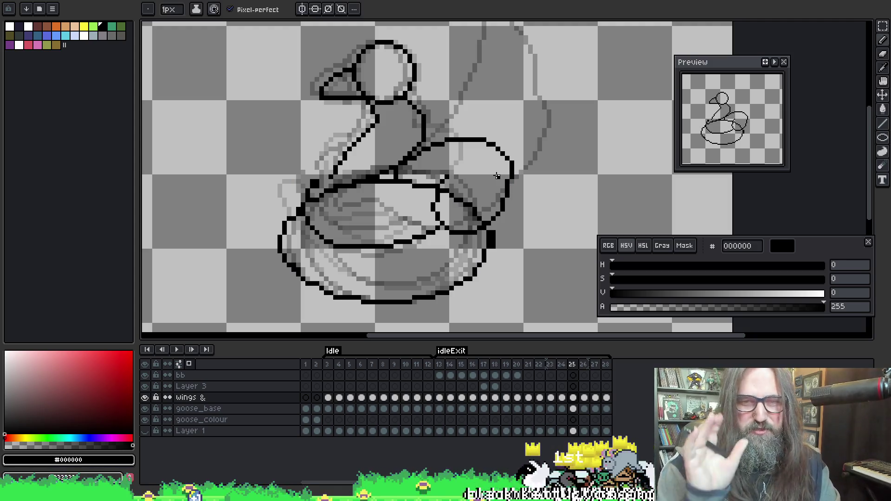
{"action": "scroll", "coordinate": [477, 203], "scroll_direction": "down", "scroll_amount": 2}
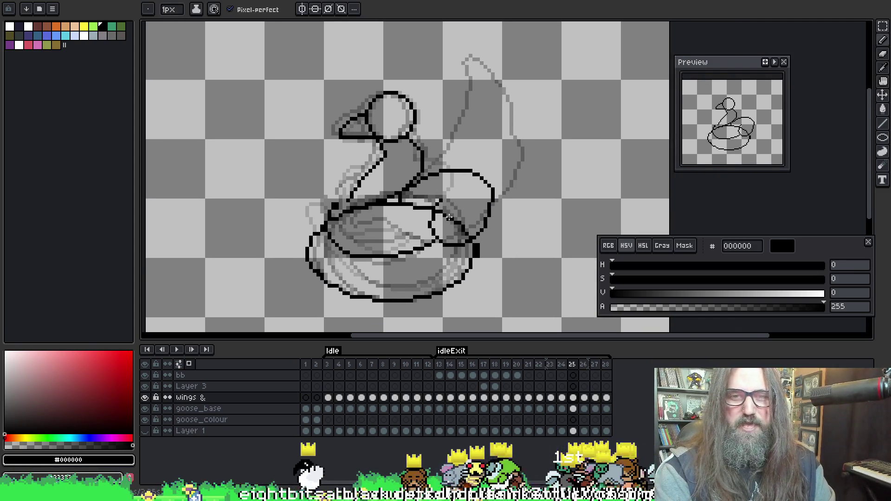
Flip between frames 25, 26 and 27 to compare the goose poses
{"action": "key", "text": "Right"}
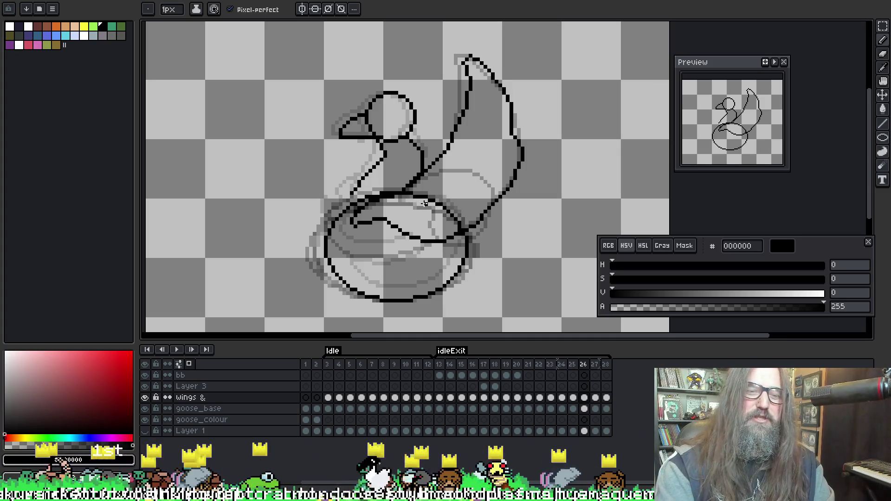
{"action": "key", "text": "Left"}
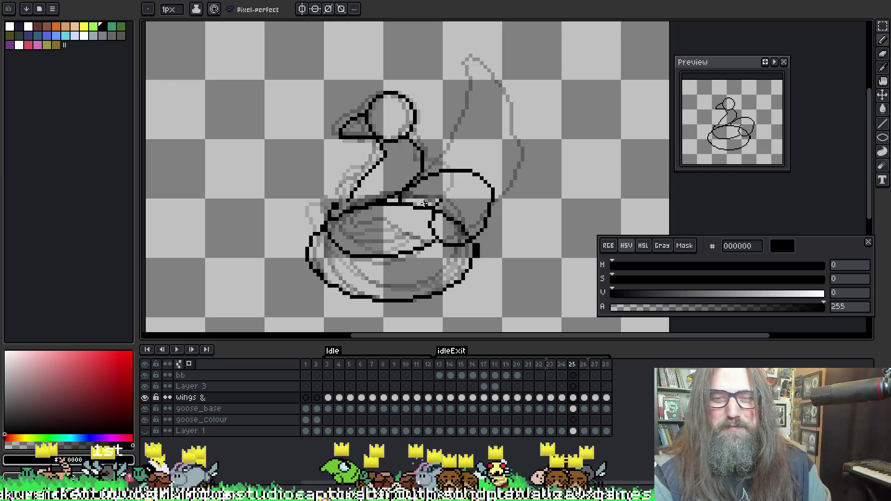
{"action": "key", "text": "Right"}
{"action": "key", "text": "Right"}
{"action": "key", "text": "Left"}
{"action": "key", "text": "Left"}
{"action": "key", "text": "Right"}
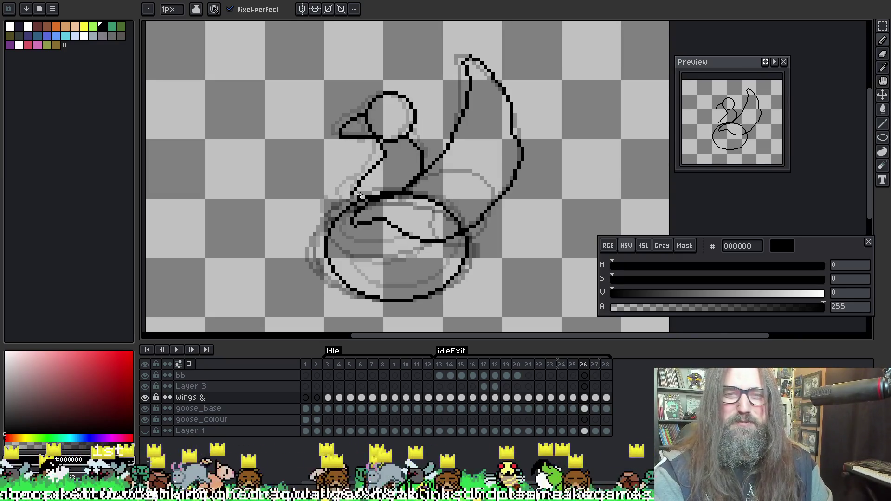
{"action": "key", "text": "Right"}
{"action": "key", "text": "Left"}
{"action": "key", "text": "Left"}
{"action": "key", "text": "Right"}
{"action": "key", "text": "Right"}
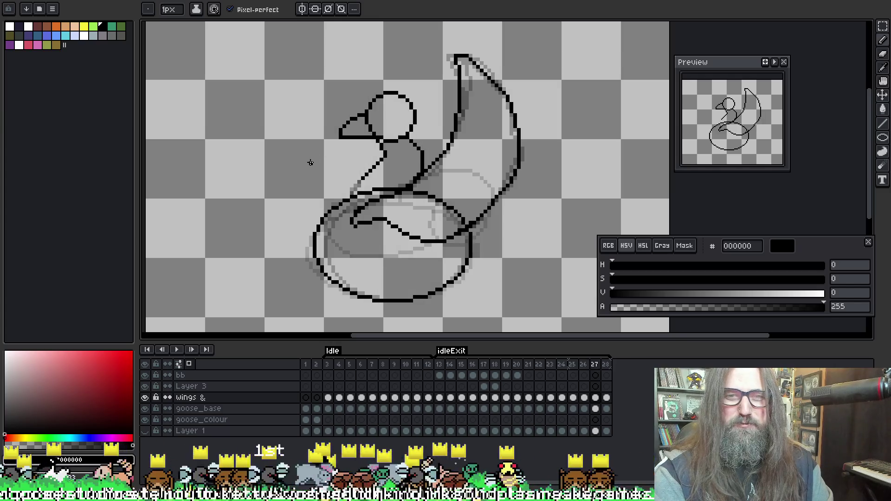
{"action": "key", "text": "Right"}
{"action": "key", "text": "Left"}
{"action": "key", "text": "Left"}
{"action": "key", "text": "Left"}
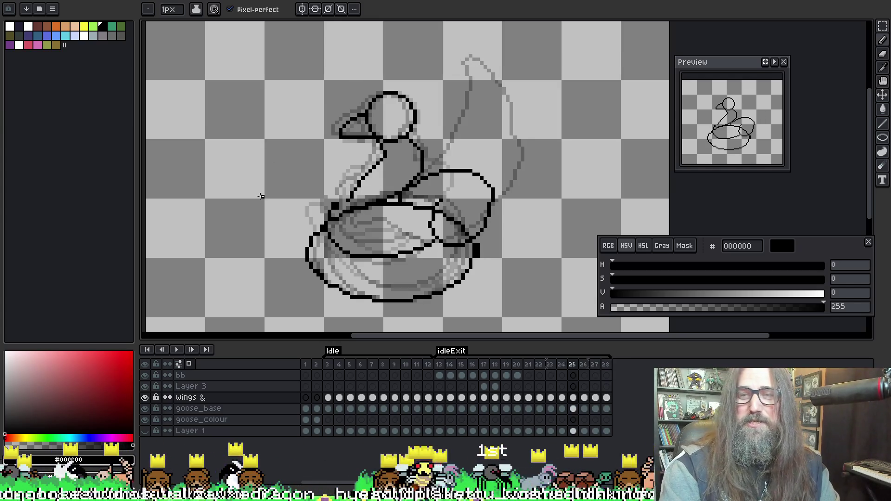
{"action": "key", "text": "Right"}
{"action": "key", "text": "Left"}
{"action": "key", "text": "Right"}
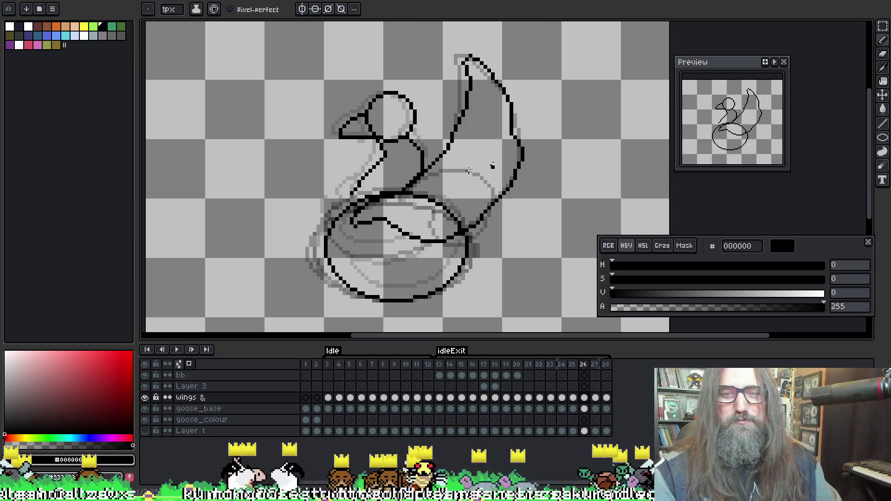
{"action": "key", "text": "Right"}
Erase frame 27's body stroke with the 4px eraser and redraw it as a 1px curve
{"action": "key", "text": "e"}
{"action": "left_click_drag", "start_coordinate": [354, 229], "coordinate": [416, 237]}
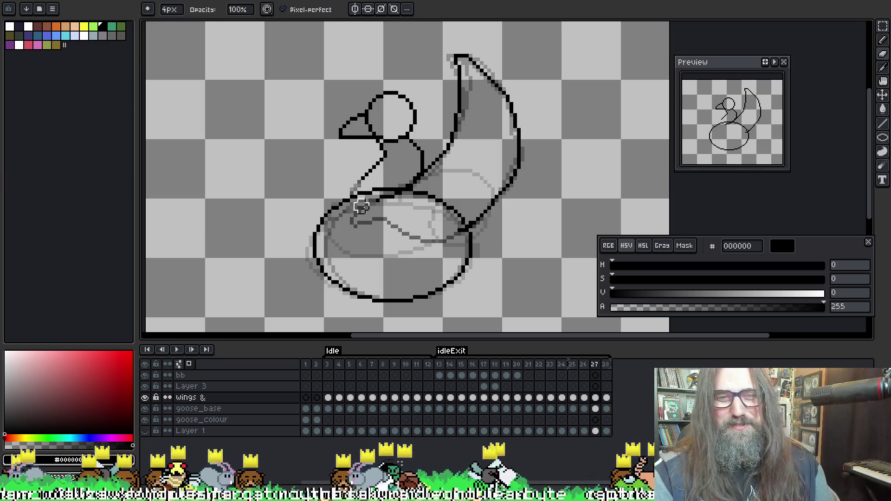
{"action": "key", "text": "b"}
{"action": "key", "text": "Left"}
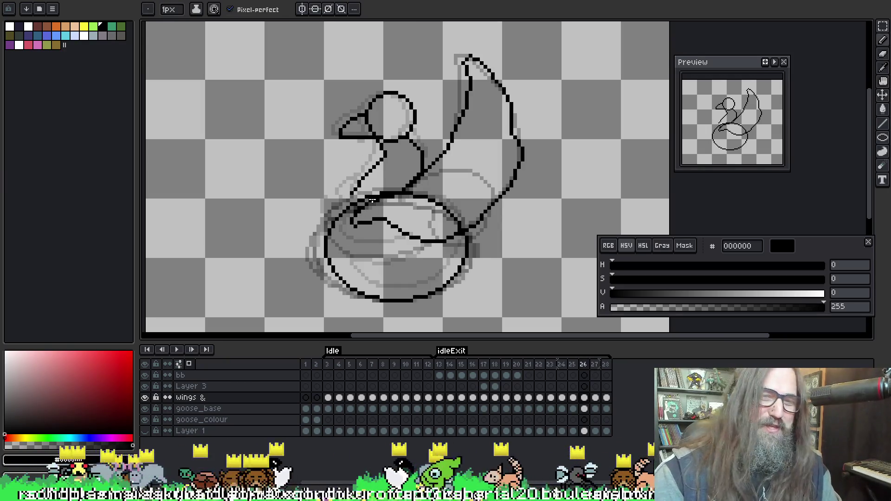
{"action": "key", "text": "Right"}
{"action": "key", "text": "Left"}
{"action": "key", "text": "Right"}
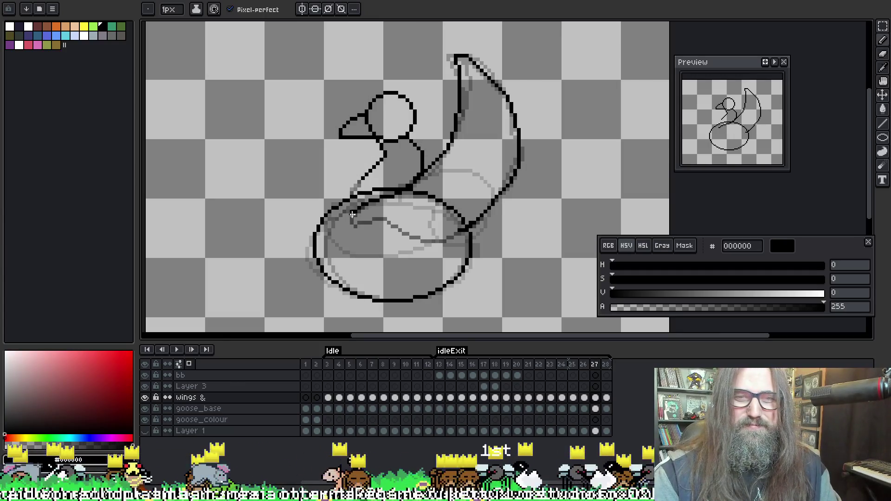
{"action": "mouse_move", "coordinate": [353, 214]}
{"action": "left_mouse_down"}
{"action": "mouse_move", "coordinate": [439, 238]}
{"action": "mouse_move", "coordinate": [464, 230]}
{"action": "left_mouse_up"}
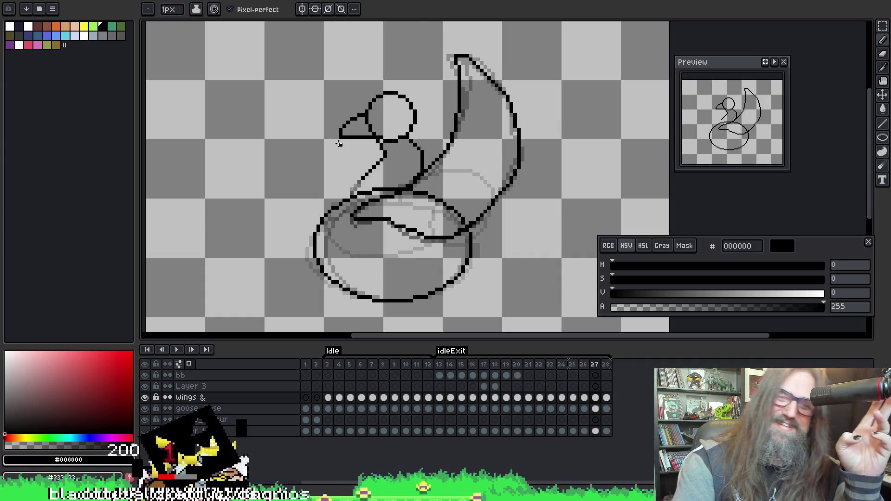
Zoom in and pencil the three grey gap pixels in frame 27's line black
{"action": "scroll", "coordinate": [344, 153], "scroll_direction": "up", "scroll_amount": 8}
{"action": "scroll", "coordinate": [346, 177], "scroll_direction": "down", "scroll_amount": 1}
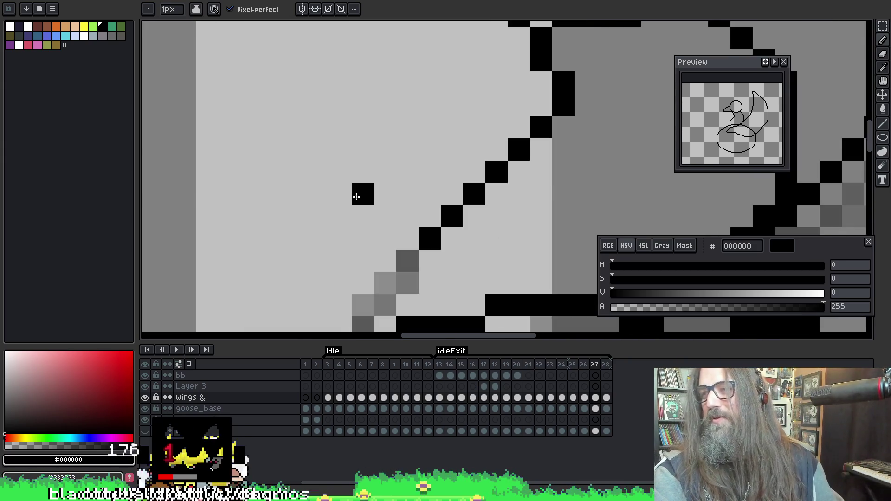
{"action": "left_click_drag", "start_coordinate": [400, 221], "coordinate": [387, 154]}
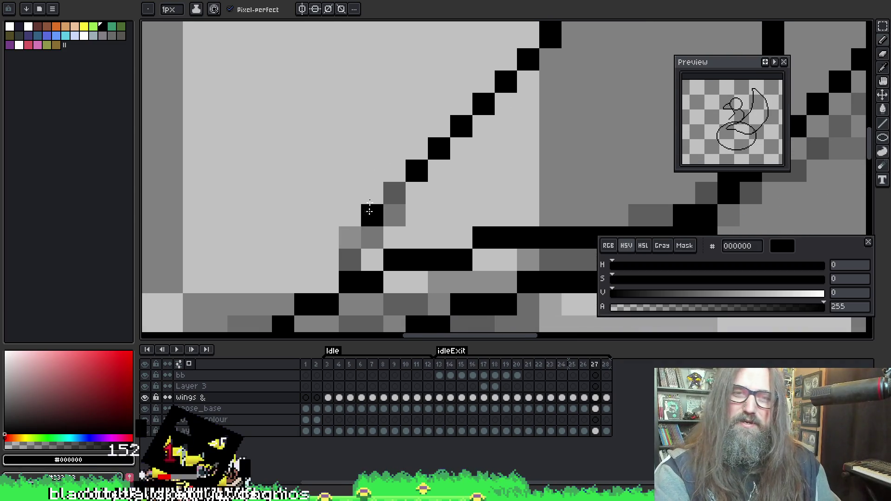
{"action": "left_click", "coordinate": [395, 194]}
{"action": "left_click", "coordinate": [373, 238]}
{"action": "left_click", "coordinate": [372, 215]}
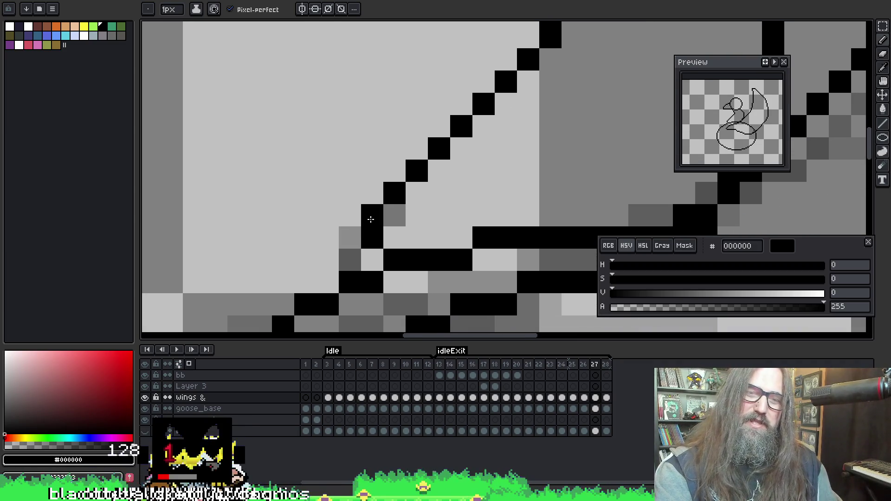
{"action": "scroll", "coordinate": [444, 245], "scroll_direction": "down", "scroll_amount": 5}
{"action": "scroll", "coordinate": [444, 245], "scroll_direction": "down", "scroll_amount": 1}
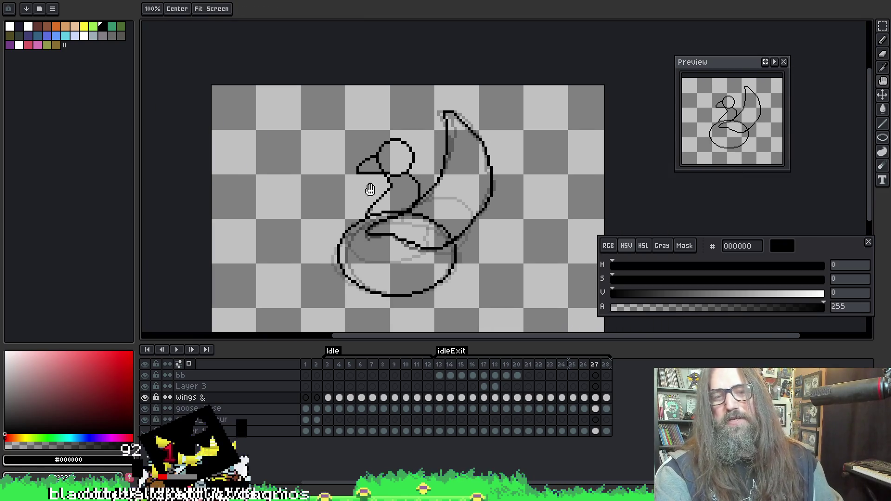
{"action": "scroll", "coordinate": [385, 206], "scroll_direction": "up", "scroll_amount": 2}
Erase the lower body stroke on frame 28, then start animation playback
{"action": "key", "text": "Right"}
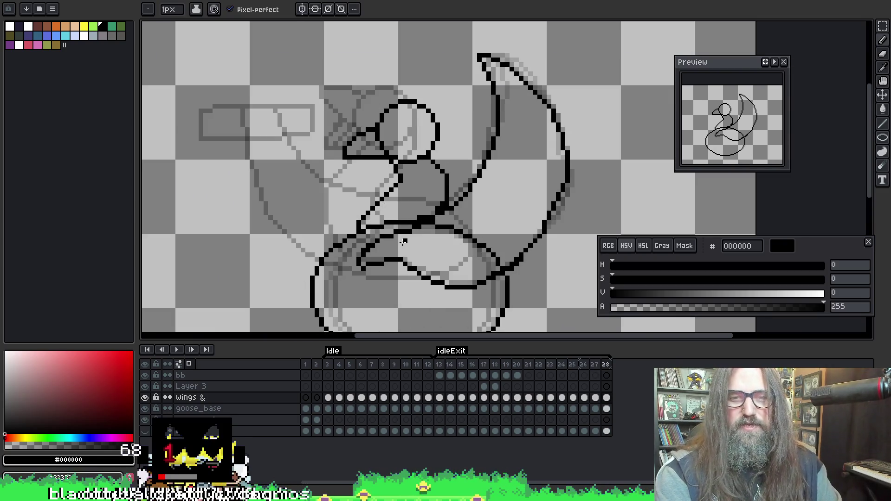
{"action": "key", "text": "e"}
{"action": "left_click_drag", "start_coordinate": [403, 242], "coordinate": [332, 182]}
{"action": "mouse_move", "coordinate": [304, 238]}
{"action": "left_mouse_down"}
{"action": "mouse_move", "coordinate": [374, 201]}
{"action": "mouse_move", "coordinate": [415, 233]}
{"action": "left_mouse_up"}
{"action": "key", "text": "b"}
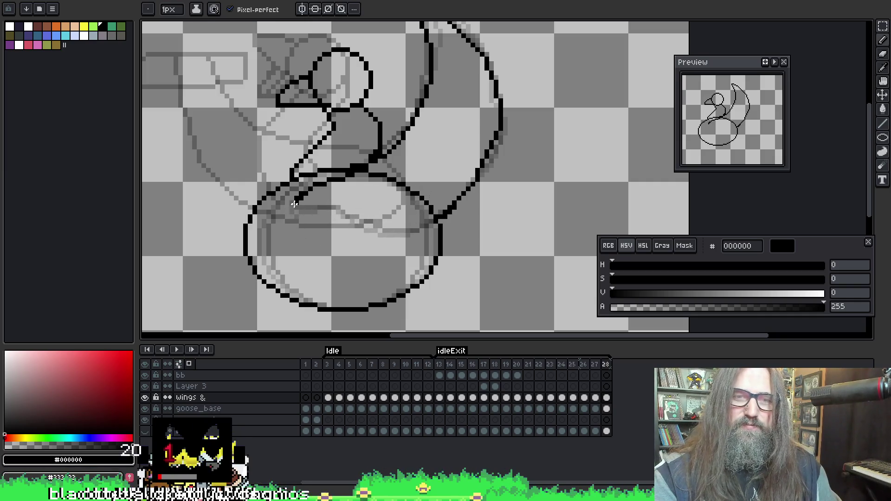
{"action": "key", "text": "ctrl+z"}
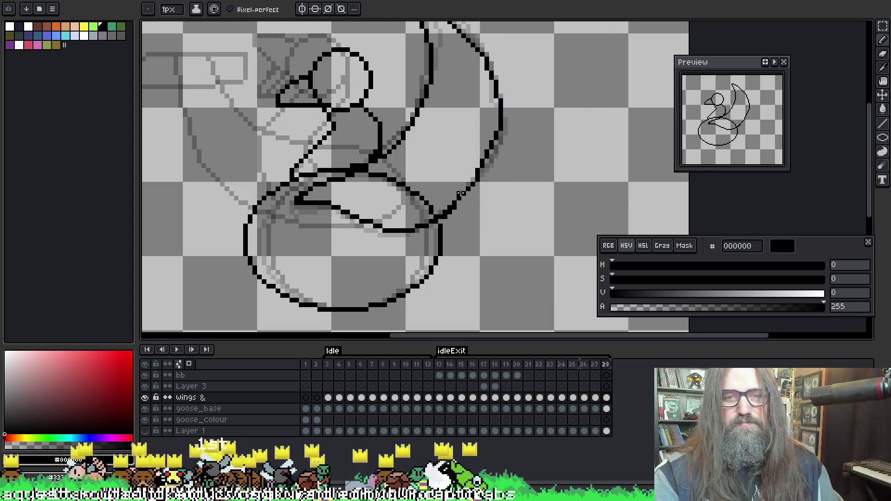
{"action": "key", "text": "e"}
{"action": "scroll", "coordinate": [452, 187], "scroll_direction": "down", "scroll_amount": 2}
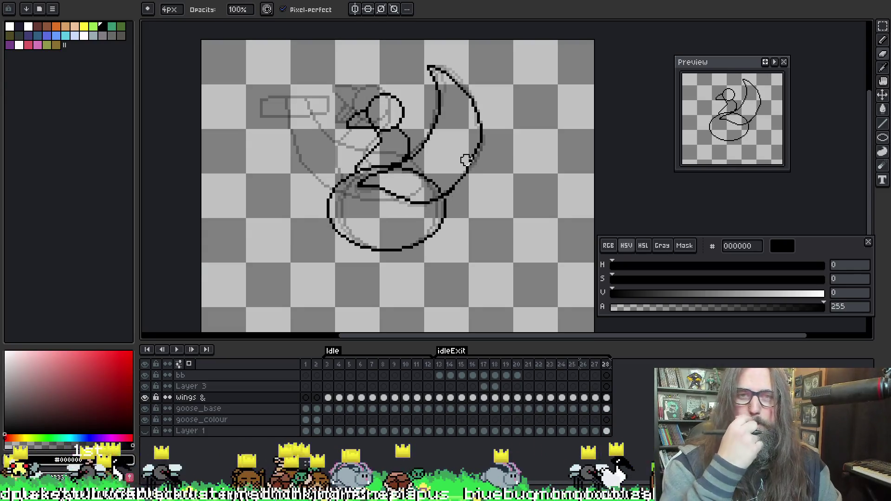
{"action": "key", "text": "Return"}
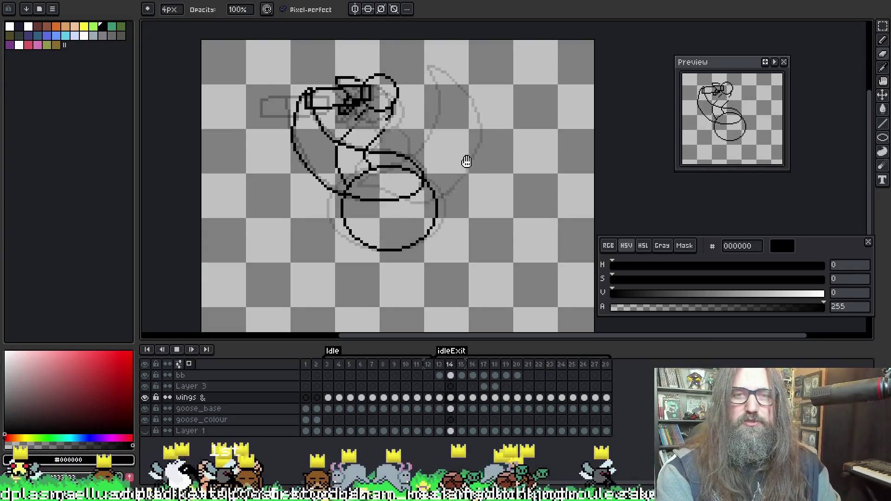
Pan the view over frame 28's goose line-art with playback stopped
{"action": "left_click_drag", "start_coordinate": [456, 125], "coordinate": [463, 184]}
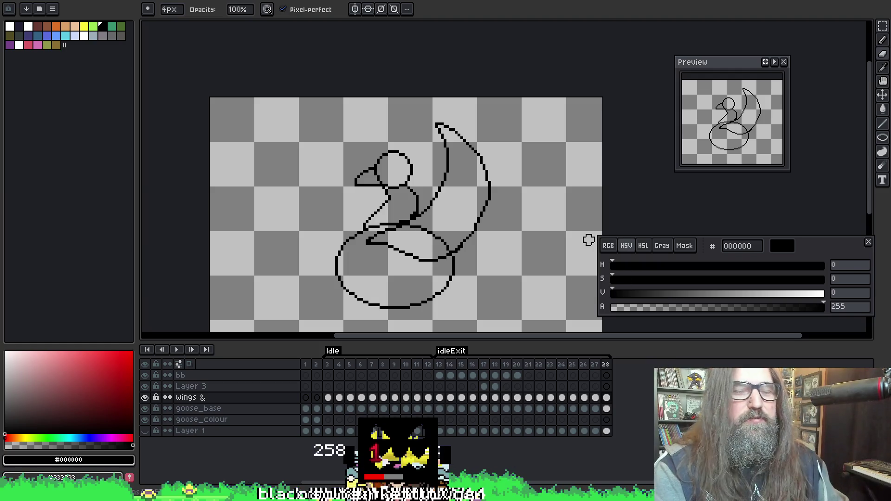
{"action": "left_click_drag", "start_coordinate": [458, 198], "coordinate": [485, 222]}
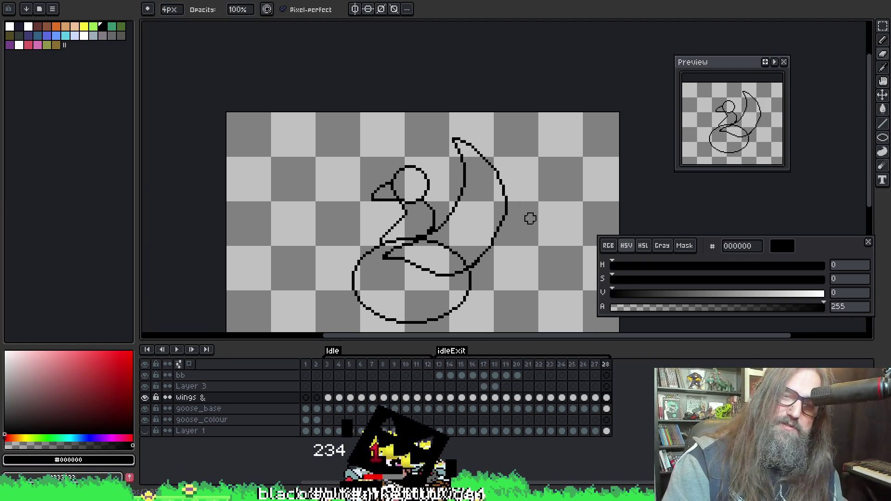
{"action": "left_click_drag", "start_coordinate": [413, 218], "coordinate": [372, 178]}
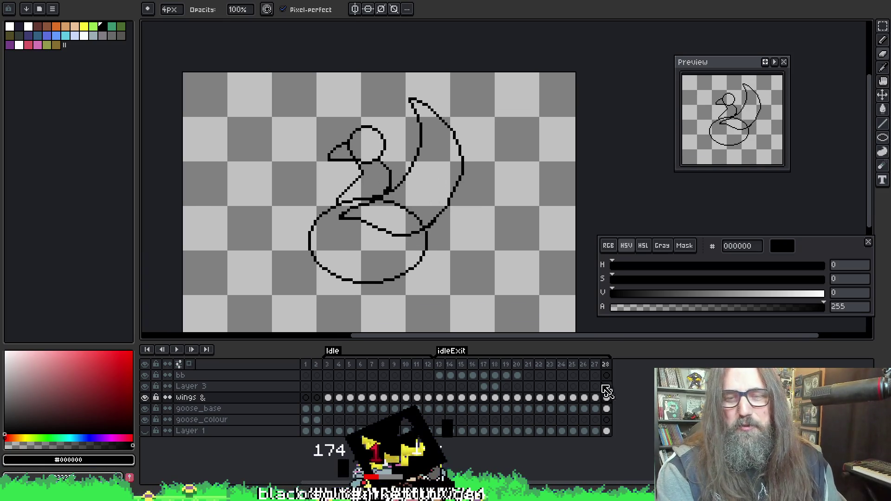
{"action": "left_click", "coordinate": [606, 409]}
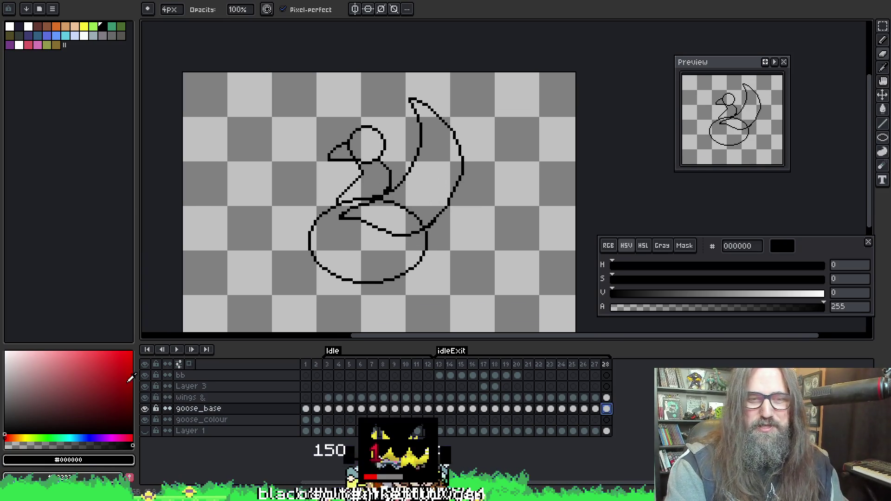
{"action": "left_click", "coordinate": [145, 410]}
{"action": "left_click", "coordinate": [145, 410]}
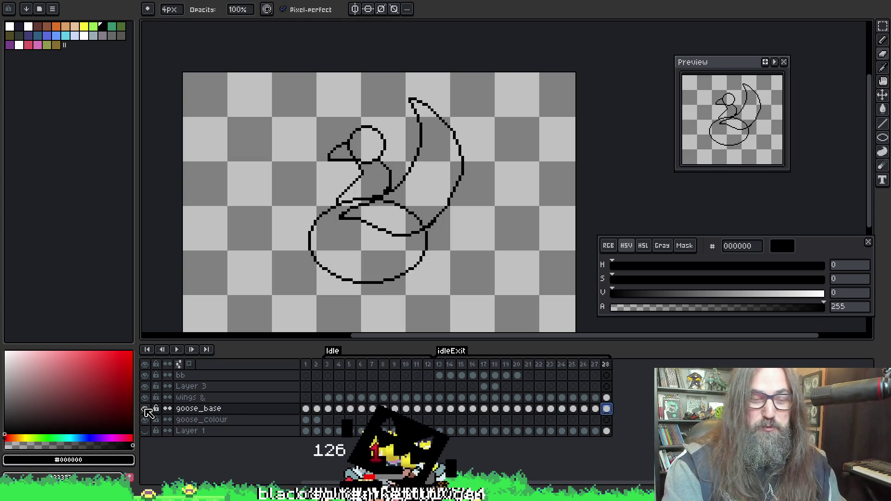
{"action": "left_click", "coordinate": [145, 410]}
{"action": "left_click", "coordinate": [145, 410]}
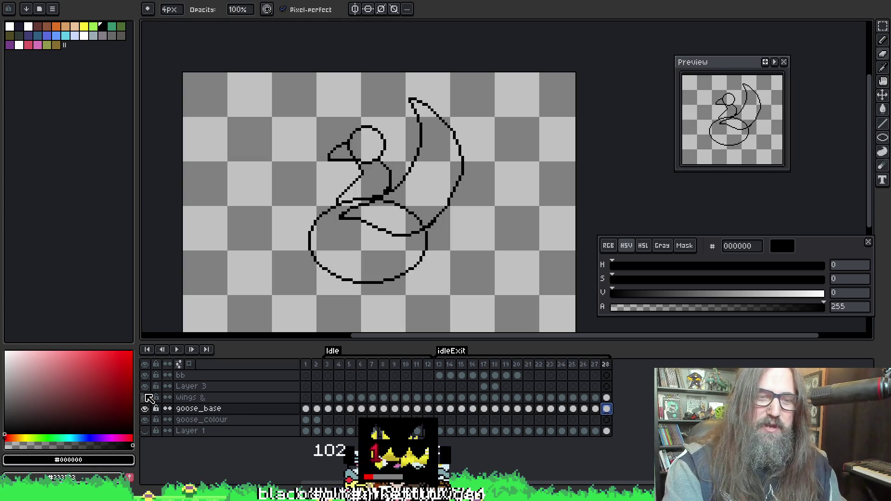
{"action": "left_click", "coordinate": [145, 397]}
{"action": "left_click", "coordinate": [146, 397]}
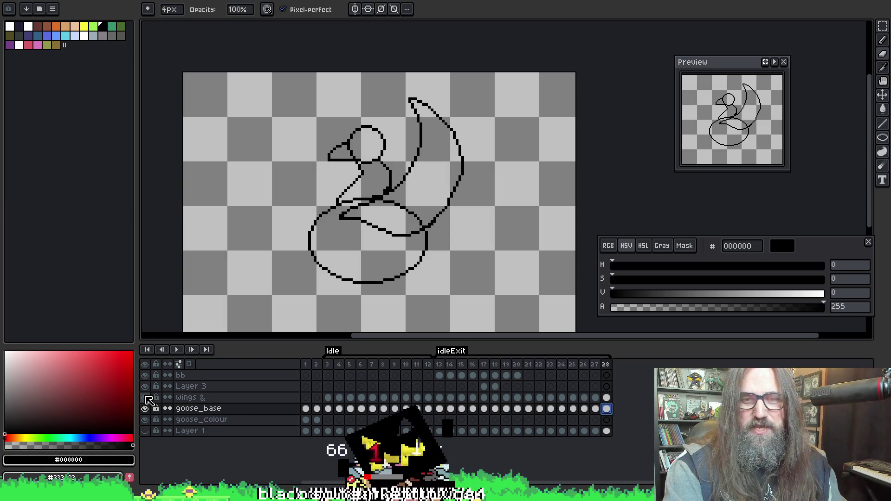
{"action": "left_click", "coordinate": [146, 398]}
{"action": "left_click", "coordinate": [146, 398]}
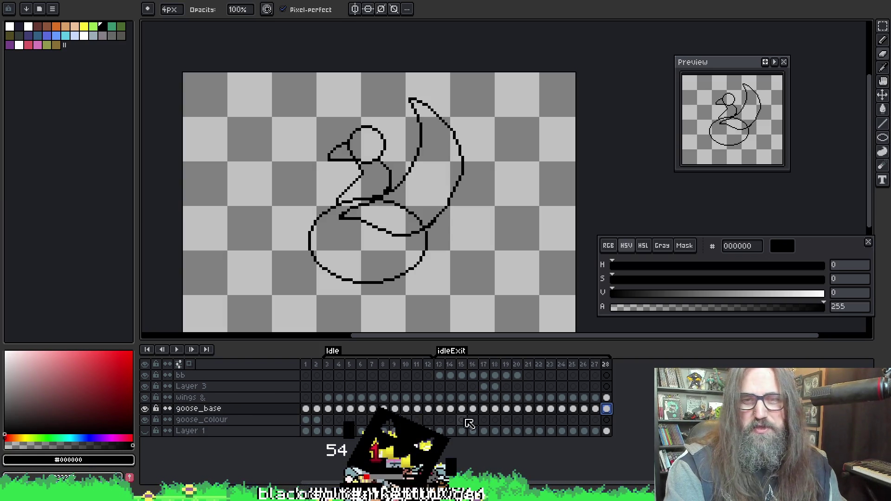
{"action": "left_click", "coordinate": [606, 398]}
{"action": "key", "text": "b"}
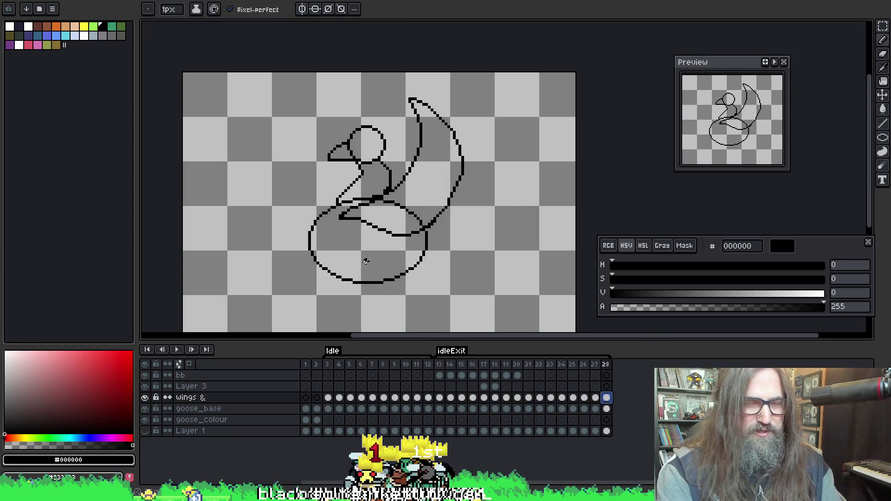
Make transparent the drawing colour, then play and stop the animation on frame 27
{"action": "key", "text": "plus"}
{"action": "key", "text": "plus"}
{"action": "key", "text": "plus"}
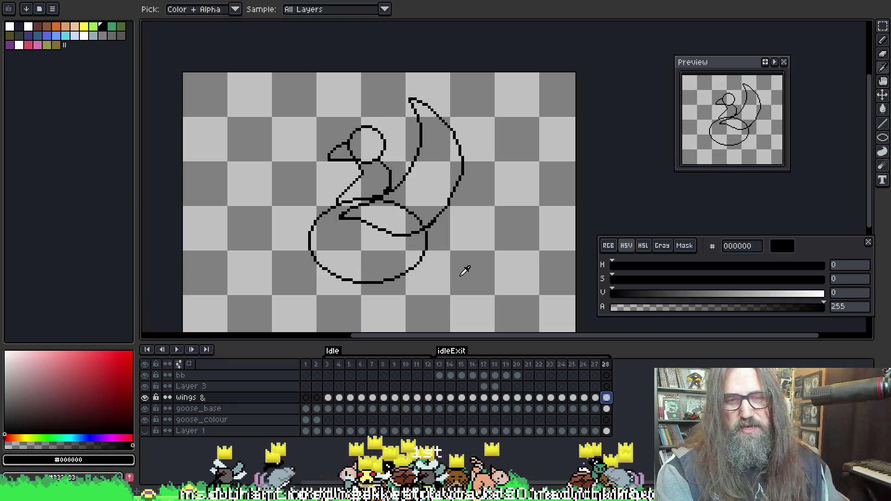
{"action": "left_click", "coordinate": [465, 269], "text": "alt"}
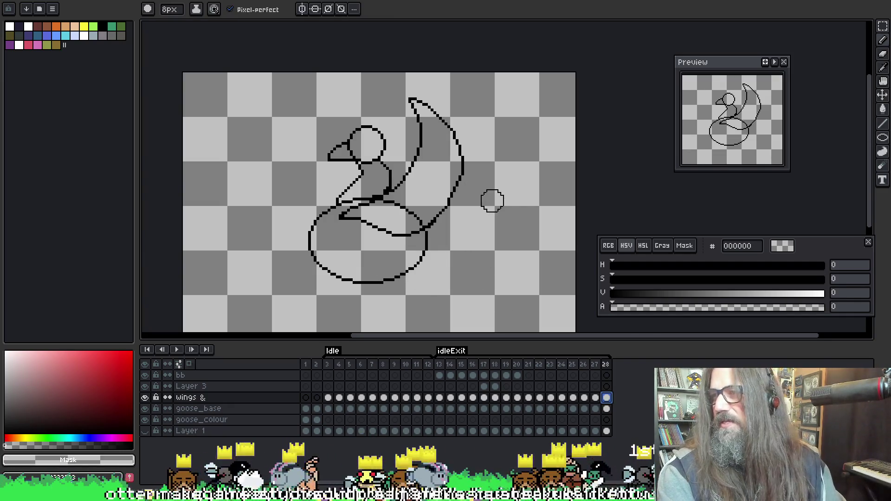
{"action": "left_click_drag", "start_coordinate": [431, 204], "coordinate": [436, 214]}
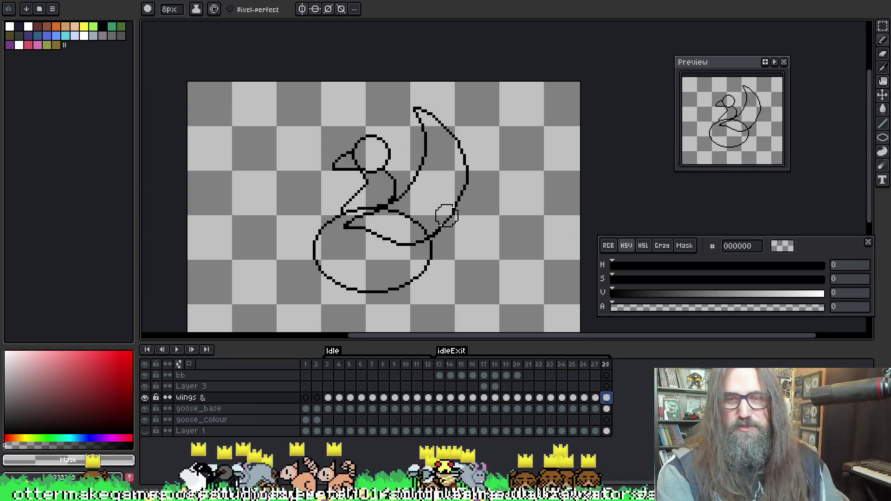
{"action": "key", "text": "Left"}
{"action": "key", "text": "Return"}
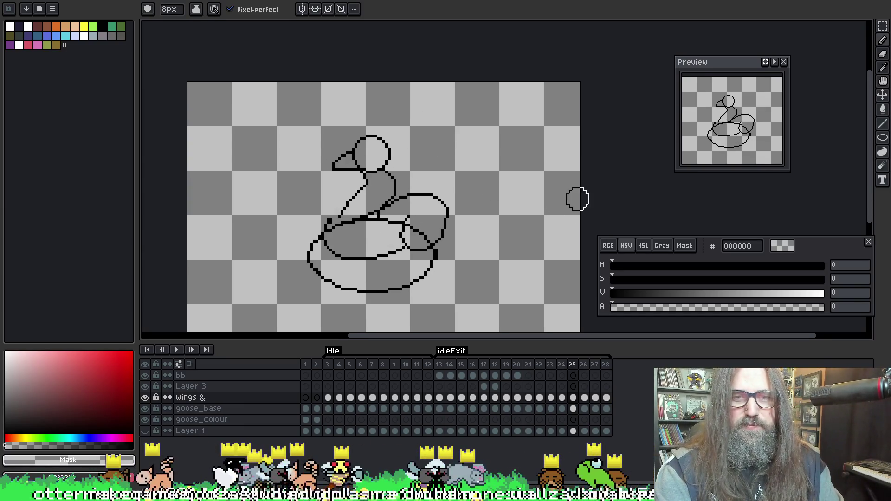
{"action": "key", "text": "Return"}
Step back and forth through frames 23–28 comparing the raised wings, ending on frame 27
{"action": "key", "text": "Right"}
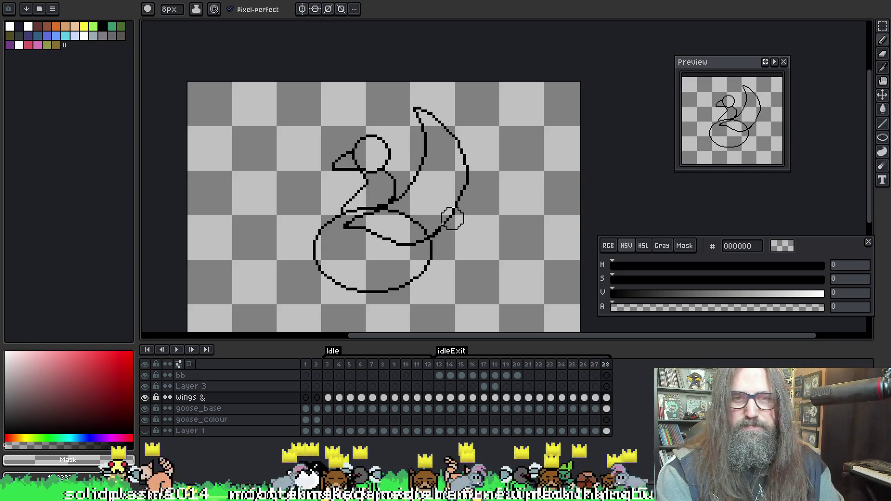
{"action": "key", "text": "Left"}
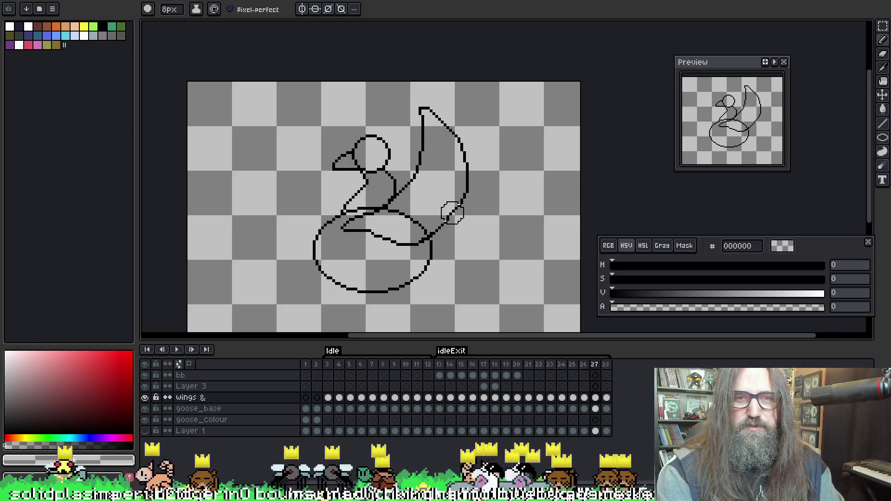
{"action": "key", "text": "Left"}
{"action": "key", "text": "Return"}
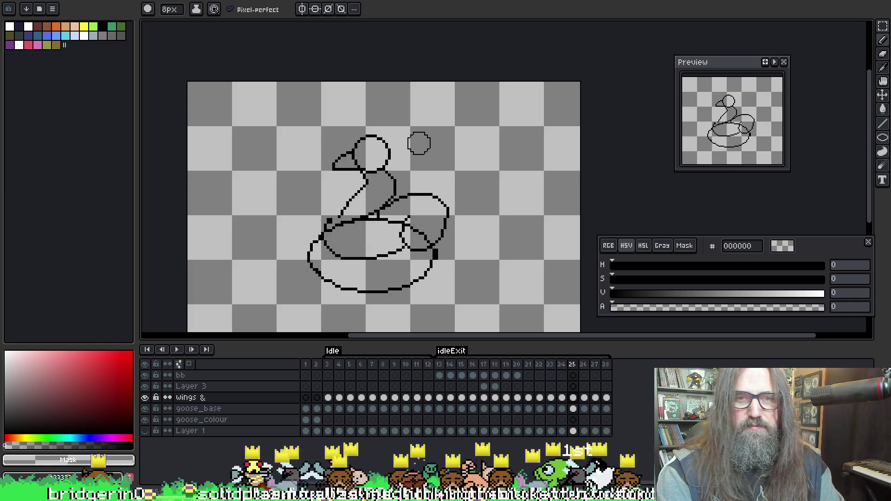
{"action": "key", "text": "Return"}
{"action": "key", "text": "Left"}
{"action": "key", "text": "Left"}
{"action": "key", "text": "Left"}
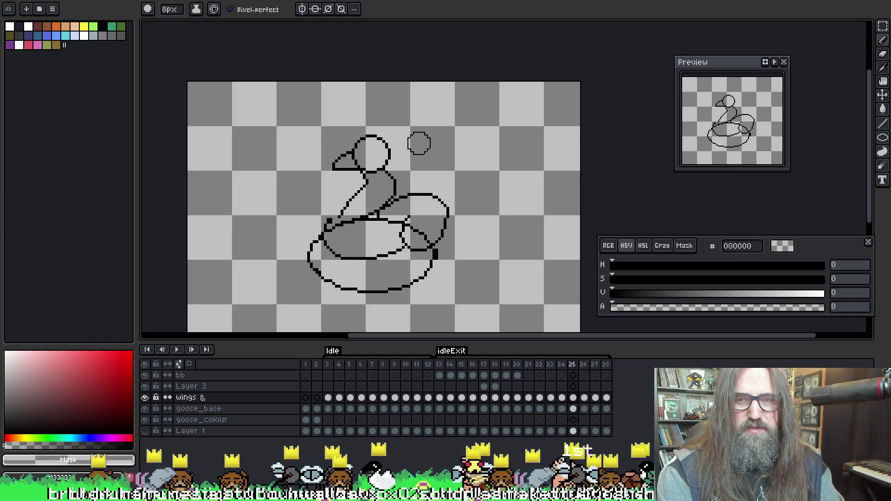
{"action": "key", "text": "Right"}
{"action": "key", "text": "Right"}
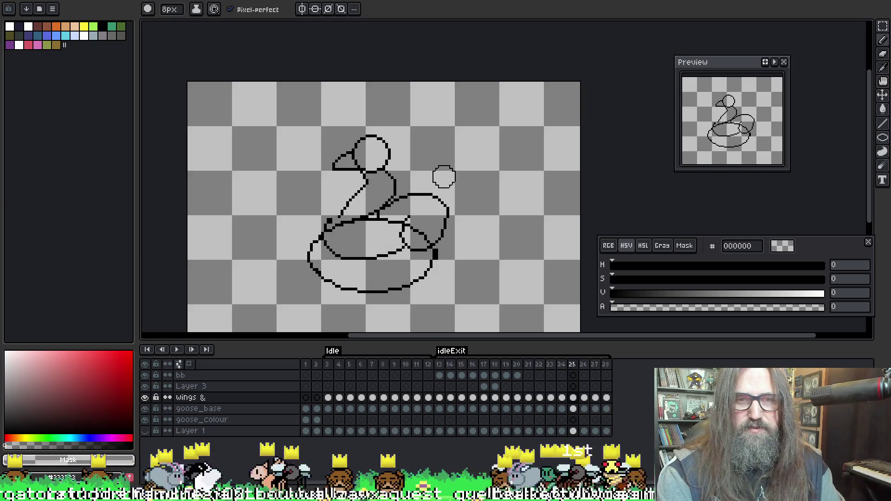
{"action": "key", "text": "Right"}
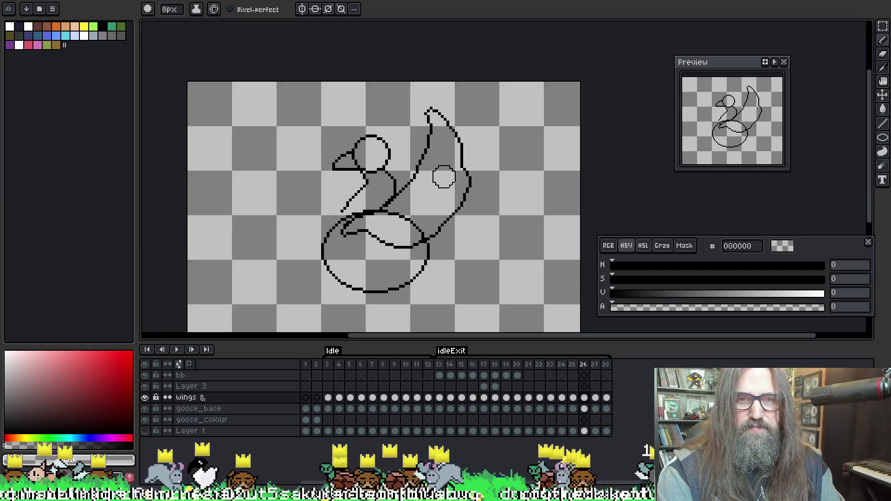
{"action": "key", "text": "Right"}
{"action": "key", "text": "Left"}
{"action": "key", "text": "Left"}
{"action": "key", "text": "Left"}
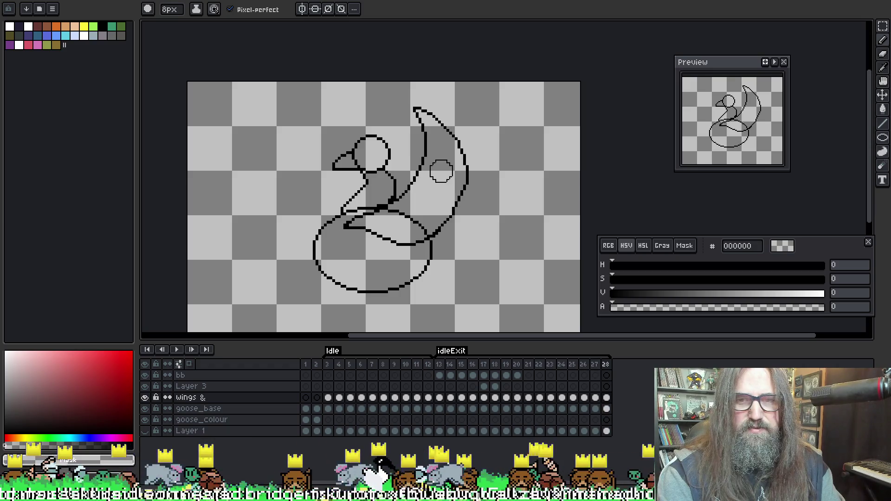
{"action": "key", "text": "Left"}
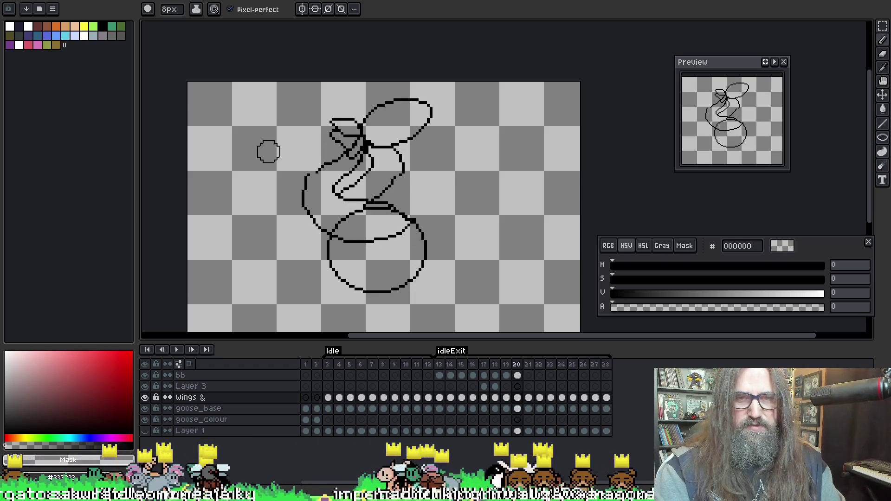
{"action": "key", "text": "period"}
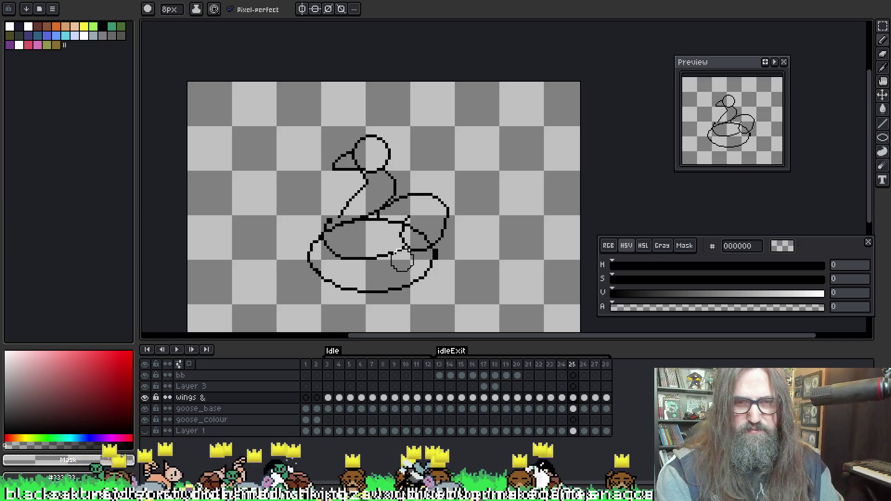
{"action": "key", "text": "period"}
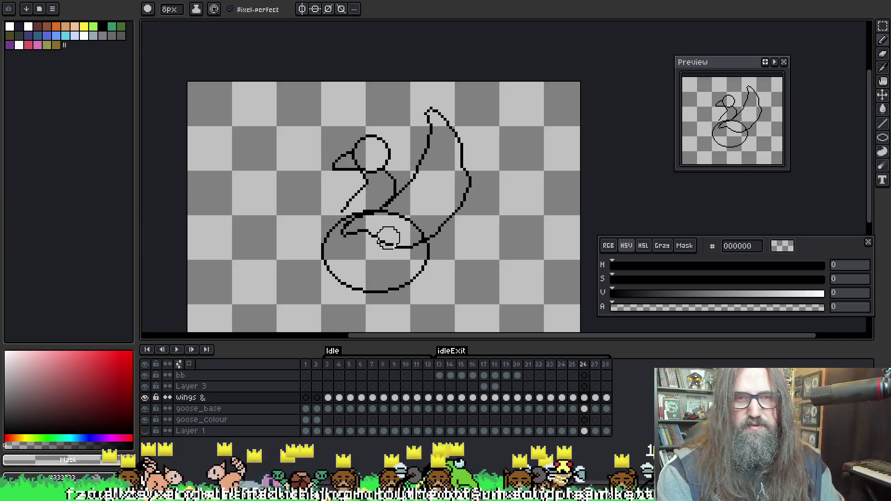
{"action": "key", "text": "period"}
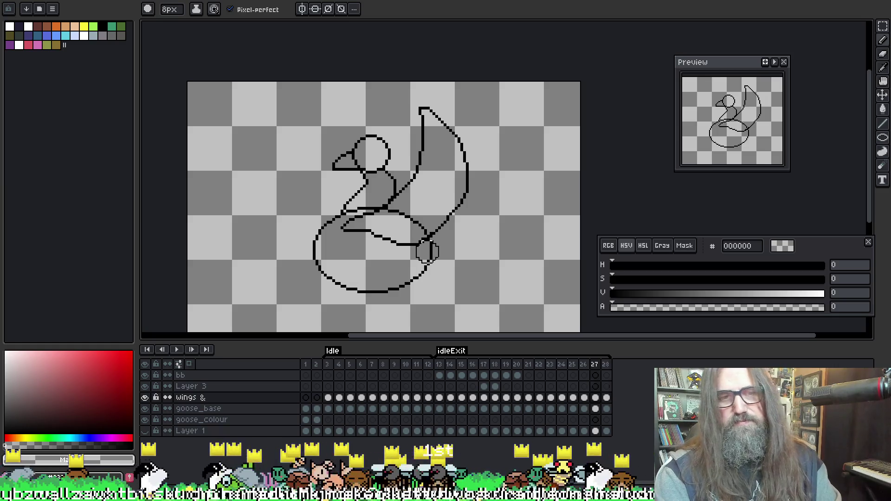
On goose_base at frame 27, erase the old body loop, tail and inner line, with onion skin shown
{"action": "key", "text": "b"}
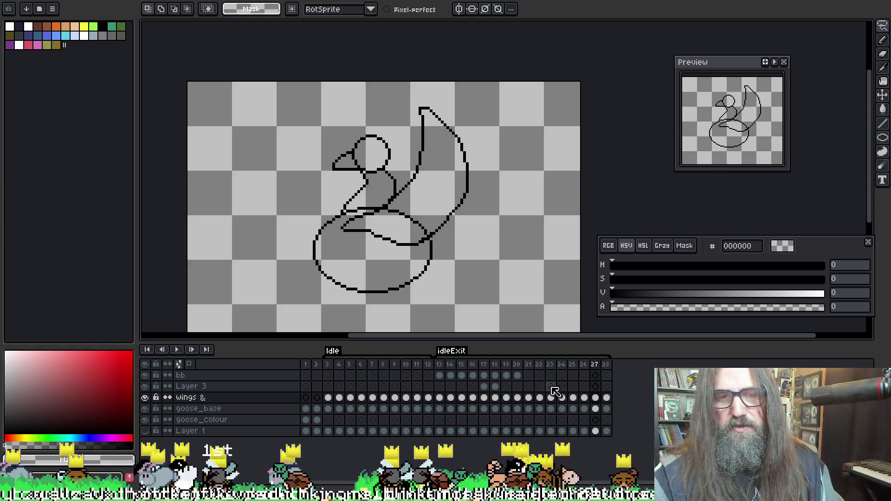
{"action": "left_click", "coordinate": [595, 408]}
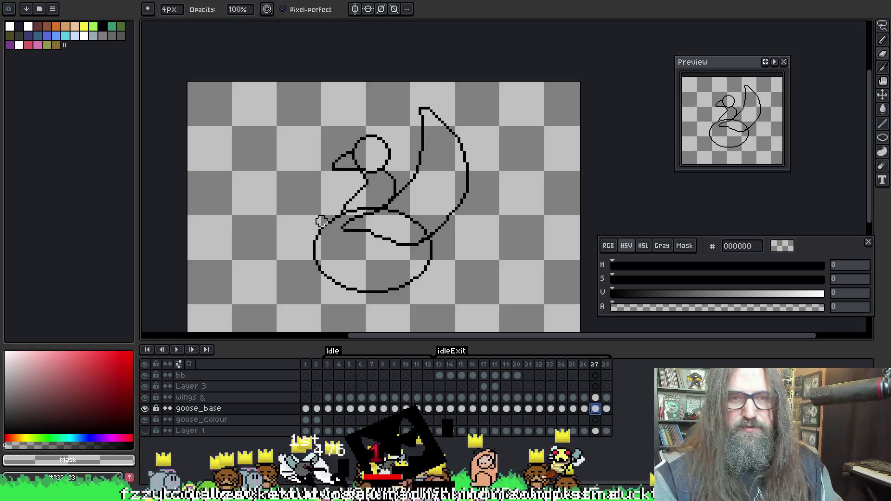
{"action": "mouse_move", "coordinate": [319, 208]}
{"action": "left_mouse_down"}
{"action": "mouse_move", "coordinate": [319, 234]}
{"action": "mouse_move", "coordinate": [382, 285]}
{"action": "mouse_move", "coordinate": [357, 288]}
{"action": "left_mouse_up"}
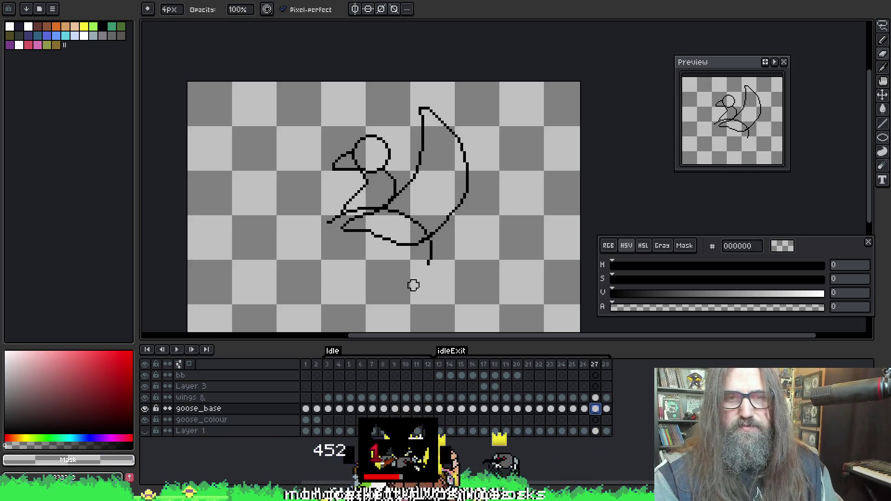
{"action": "mouse_move", "coordinate": [414, 284]}
{"action": "left_mouse_down"}
{"action": "mouse_move", "coordinate": [418, 223]}
{"action": "mouse_move", "coordinate": [379, 208]}
{"action": "mouse_move", "coordinate": [322, 249]}
{"action": "left_mouse_up"}
{"action": "key", "text": "e"}
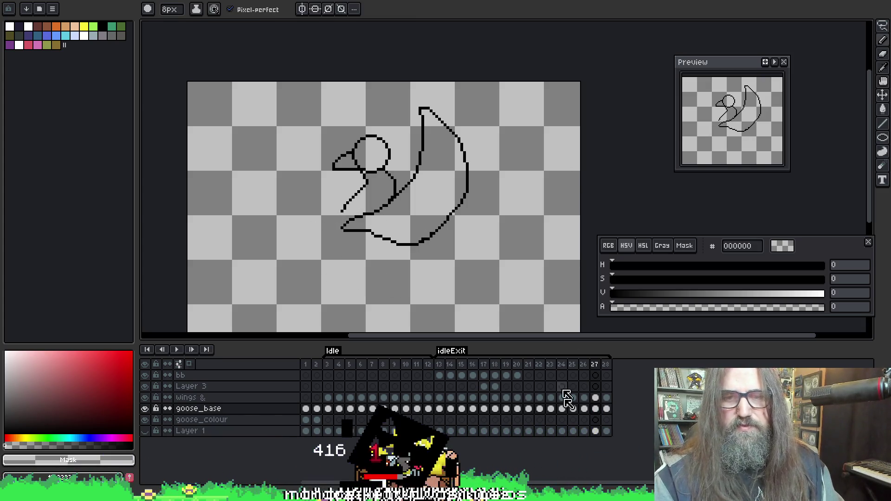
{"action": "key", "text": "F3"}
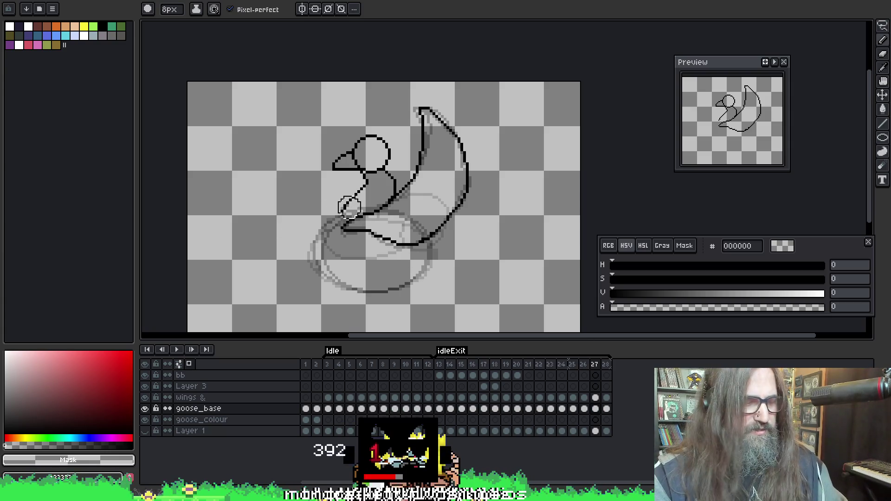
Pick black and try several thick test strokes at lower left, undoing each
{"action": "key", "text": "l"}
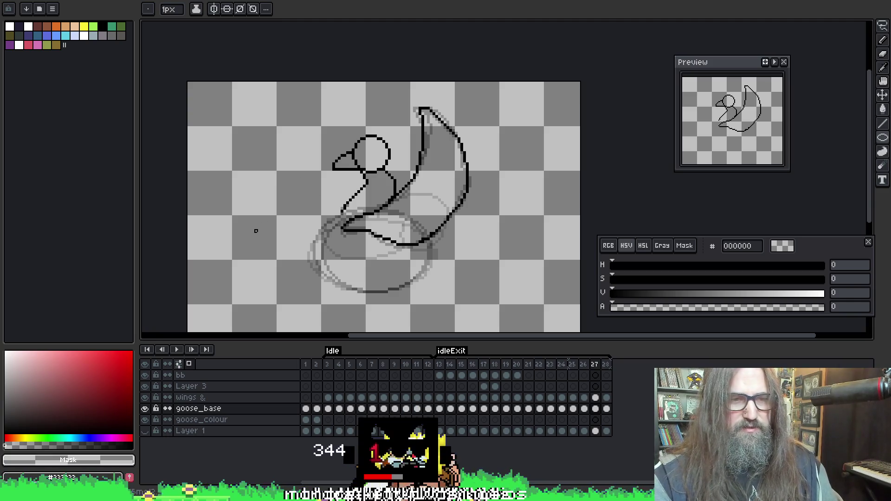
{"action": "left_click", "coordinate": [101, 26]}
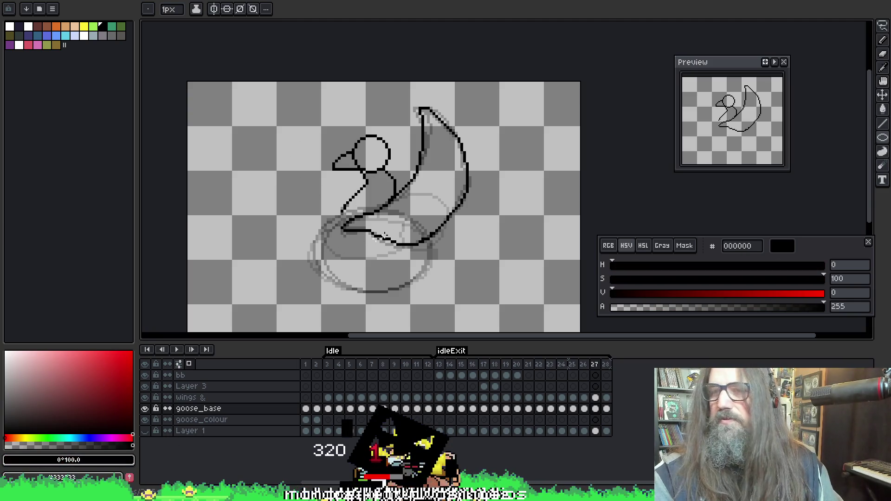
{"action": "key", "text": "b"}
{"action": "mouse_move", "coordinate": [320, 253]}
{"action": "left_mouse_down"}
{"action": "mouse_move", "coordinate": [276, 200]}
{"action": "mouse_move", "coordinate": [291, 221]}
{"action": "left_mouse_up"}
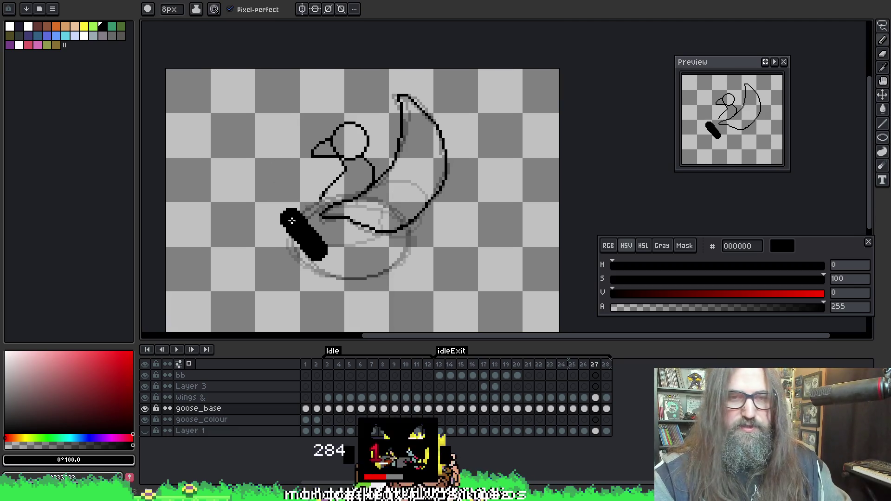
{"action": "key", "text": "ctrl+z"}
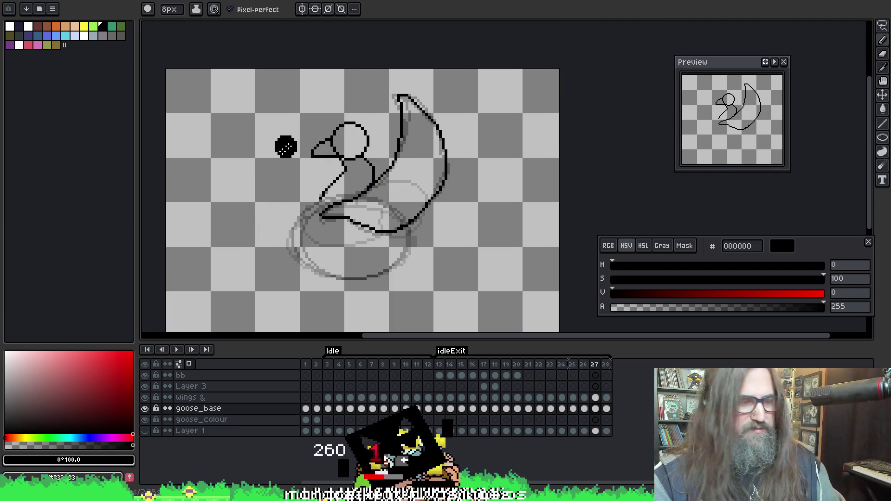
{"action": "left_click_drag", "start_coordinate": [319, 249], "coordinate": [284, 223]}
{"action": "key", "text": "ctrl+z"}
{"action": "left_click", "coordinate": [262, 188]}
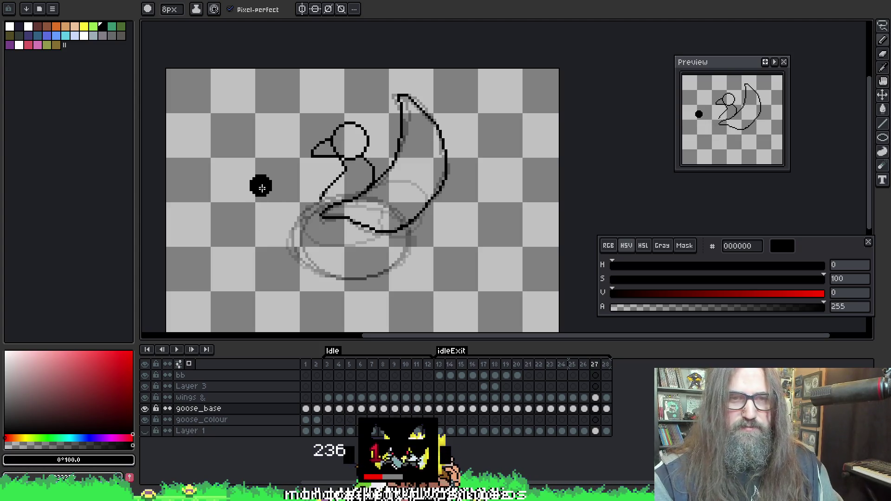
{"action": "left_click_drag", "start_coordinate": [261, 188], "coordinate": [292, 264]}
{"action": "key", "text": "ctrl+z"}
{"action": "key", "text": "ctrl+z"}
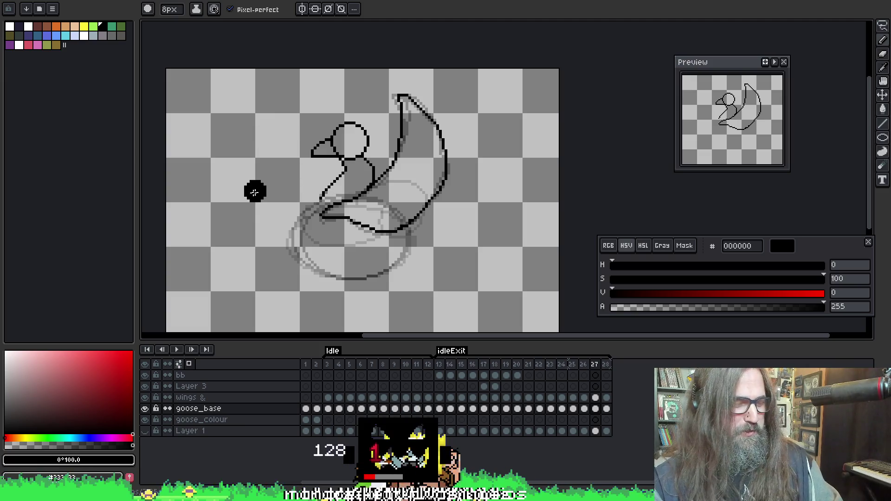
Drag out a large ellipse for the body and stretch it wider under the neck
{"action": "mouse_move", "coordinate": [260, 170]}
{"action": "left_mouse_down"}
{"action": "mouse_move", "coordinate": [316, 229]}
{"action": "mouse_move", "coordinate": [371, 251]}
{"action": "mouse_move", "coordinate": [417, 288]}
{"action": "mouse_move", "coordinate": [408, 284]}
{"action": "mouse_move", "coordinate": [404, 274]}
{"action": "mouse_move", "coordinate": [425, 277]}
{"action": "mouse_move", "coordinate": [411, 278]}
{"action": "left_mouse_up"}
{"action": "key", "text": "m"}
{"action": "key", "text": "ctrl+z"}
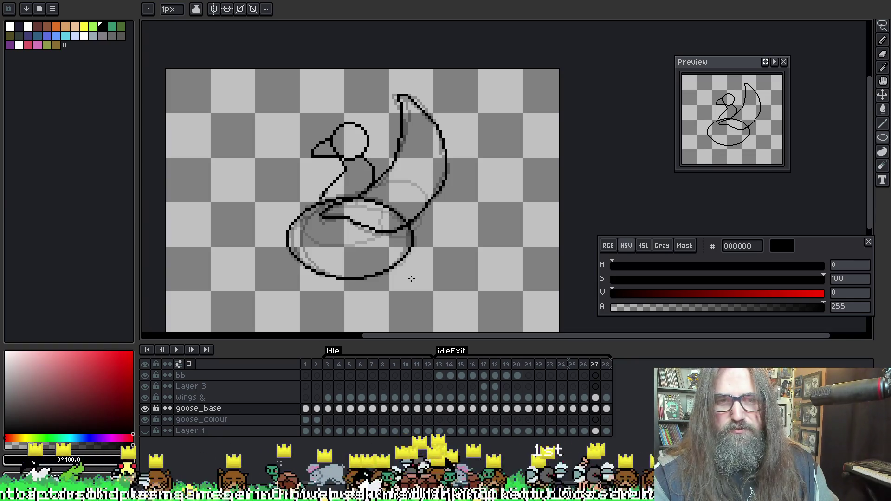
{"action": "mouse_move", "coordinate": [411, 278]}
{"action": "left_mouse_down"}
{"action": "mouse_move", "coordinate": [362, 232]}
{"action": "mouse_move", "coordinate": [460, 253]}
{"action": "mouse_move", "coordinate": [424, 262]}
{"action": "mouse_move", "coordinate": [453, 218]}
{"action": "mouse_move", "coordinate": [420, 234]}
{"action": "mouse_move", "coordinate": [422, 256]}
{"action": "mouse_move", "coordinate": [370, 234]}
{"action": "mouse_move", "coordinate": [399, 260]}
{"action": "mouse_move", "coordinate": [413, 227]}
{"action": "mouse_move", "coordinate": [412, 282]}
{"action": "mouse_move", "coordinate": [419, 266]}
{"action": "left_mouse_up"}
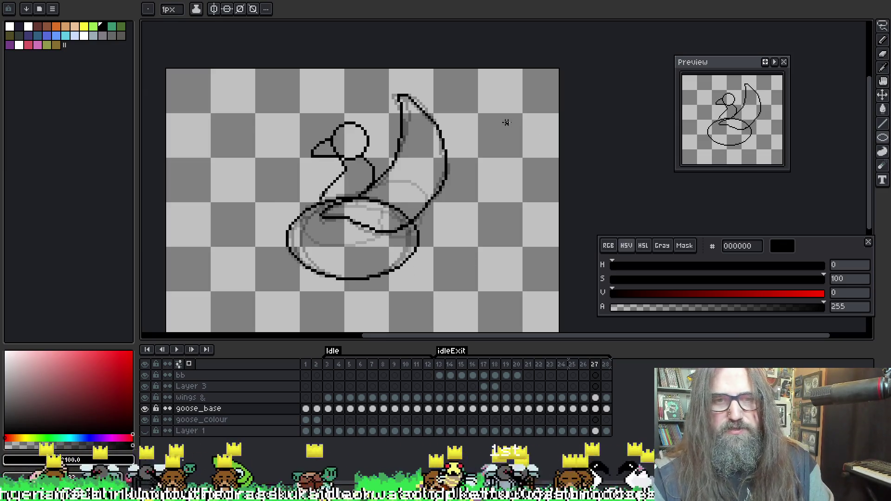
Step to frame 28, play and stop the animation, then pan the view upward
{"action": "key", "text": "Right"}
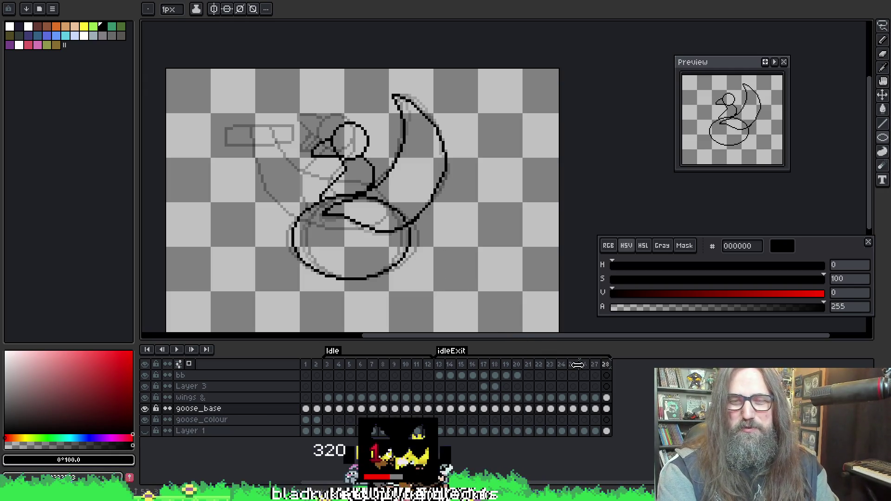
{"action": "key", "text": "Return"}
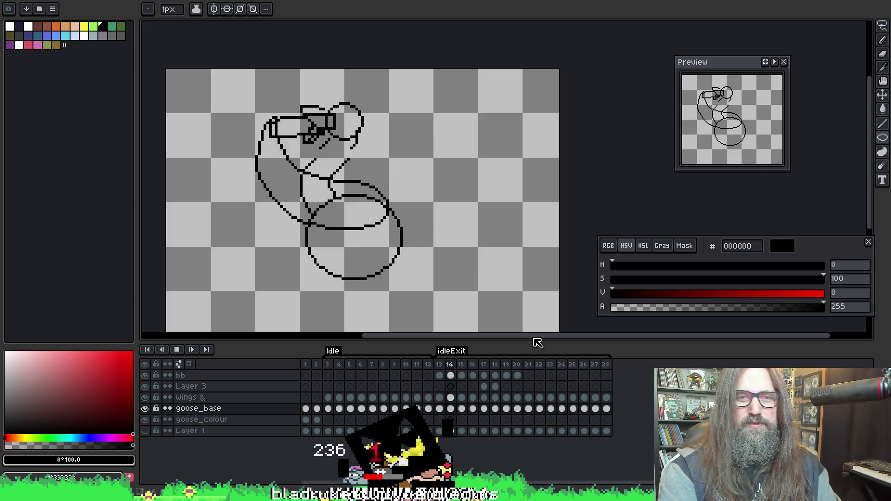
{"action": "key", "text": "Return"}
{"action": "key", "text": "Return"}
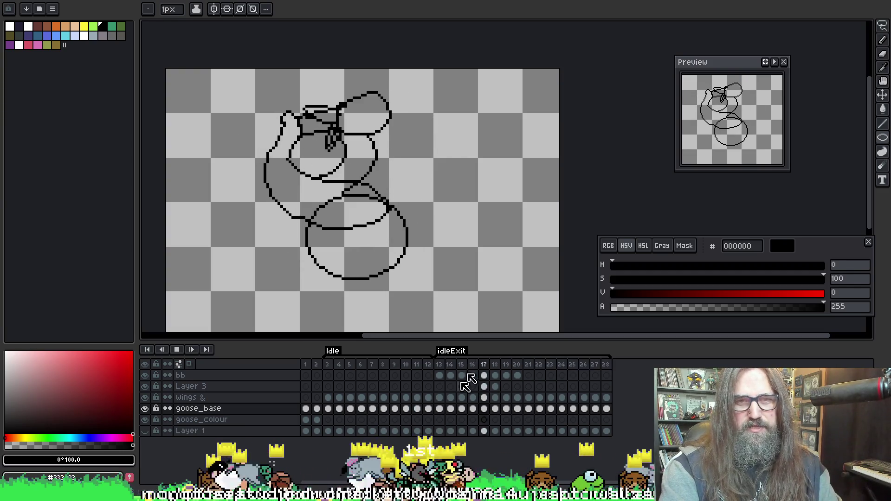
{"action": "left_click_drag", "start_coordinate": [441, 253], "coordinate": [450, 207]}
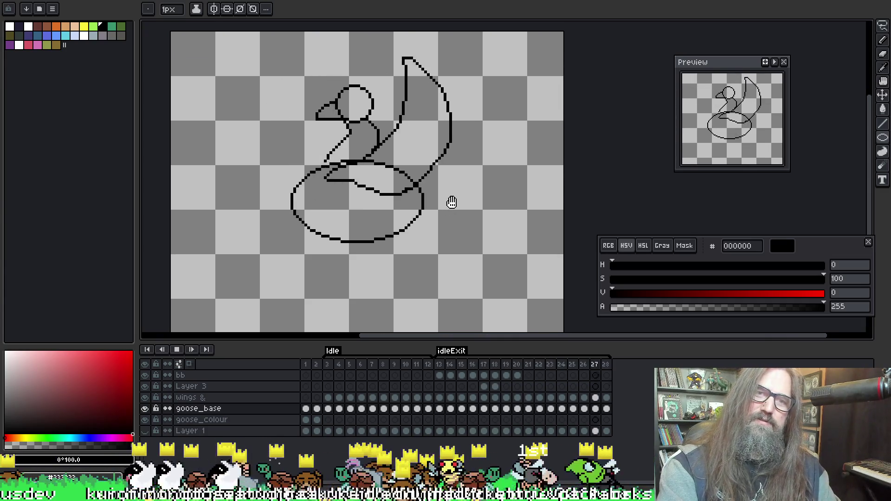
Stop playback, go to frame 28 and add a new frame 29 with Alt+N
{"action": "key", "text": "Return"}
{"action": "key", "text": "Return"}
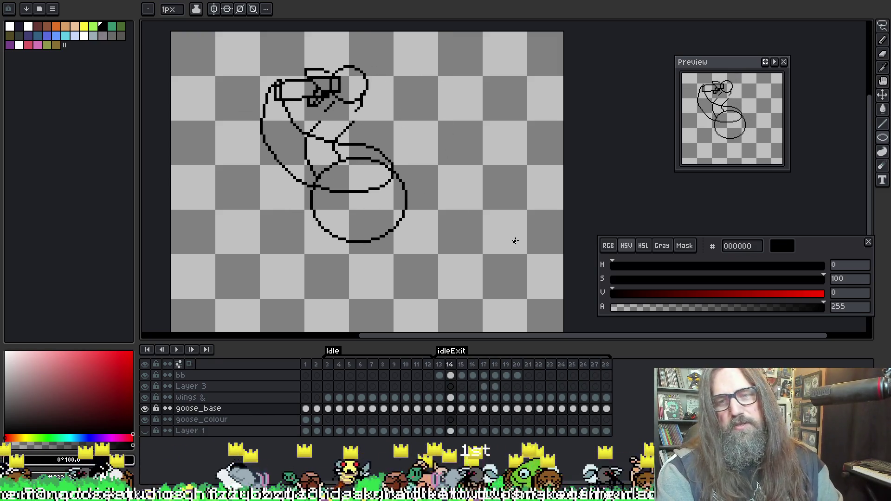
{"action": "key", "text": "Return"}
{"action": "key", "text": "Right"}
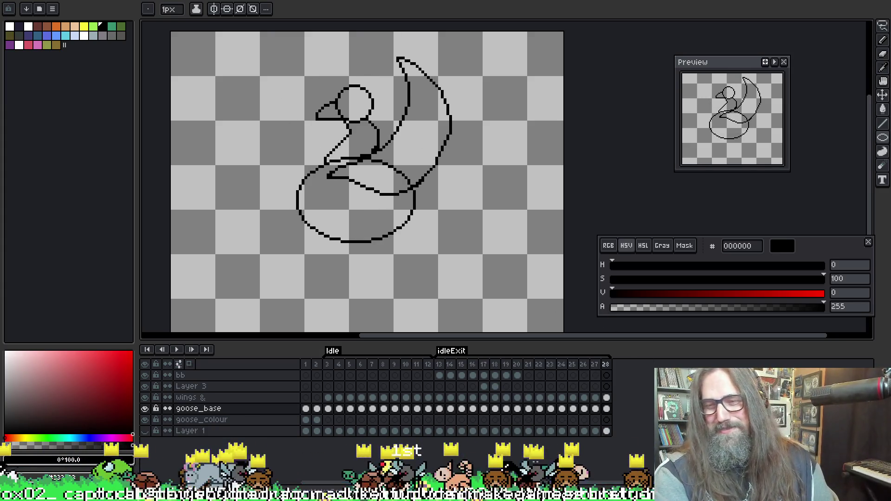
{"action": "key", "text": "alt+n"}
{"action": "mouse_move", "coordinate": [533, 284]}
{"action": "left_mouse_down"}
{"action": "mouse_move", "coordinate": [493, 272]}
{"action": "mouse_move", "coordinate": [482, 324]}
{"action": "left_mouse_up"}
{"action": "key", "text": "b"}
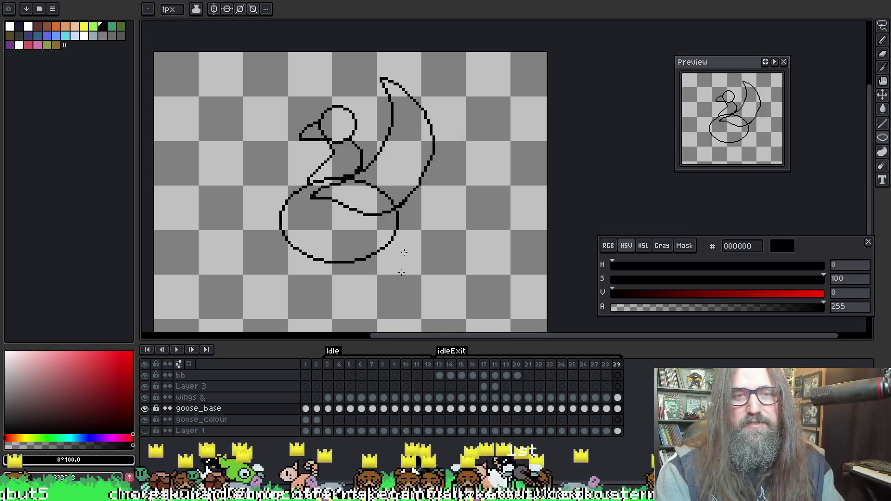
{"action": "key", "text": "e"}
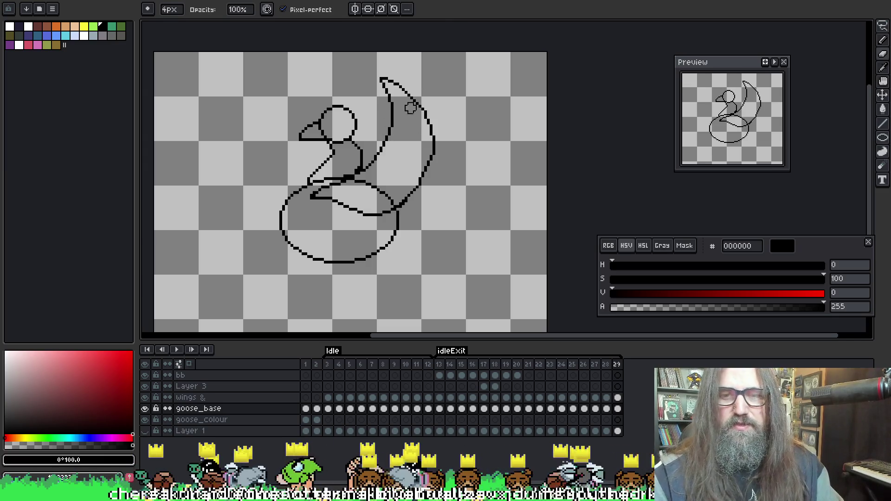
On the wings & layer, erase the crescent wing, wing tip and body-crossing wing stroke
{"action": "key", "text": "Up"}
{"action": "mouse_move", "coordinate": [386, 150]}
{"action": "left_mouse_down"}
{"action": "mouse_move", "coordinate": [390, 80]}
{"action": "mouse_move", "coordinate": [425, 113]}
{"action": "mouse_move", "coordinate": [432, 152]}
{"action": "mouse_move", "coordinate": [421, 191]}
{"action": "left_mouse_up"}
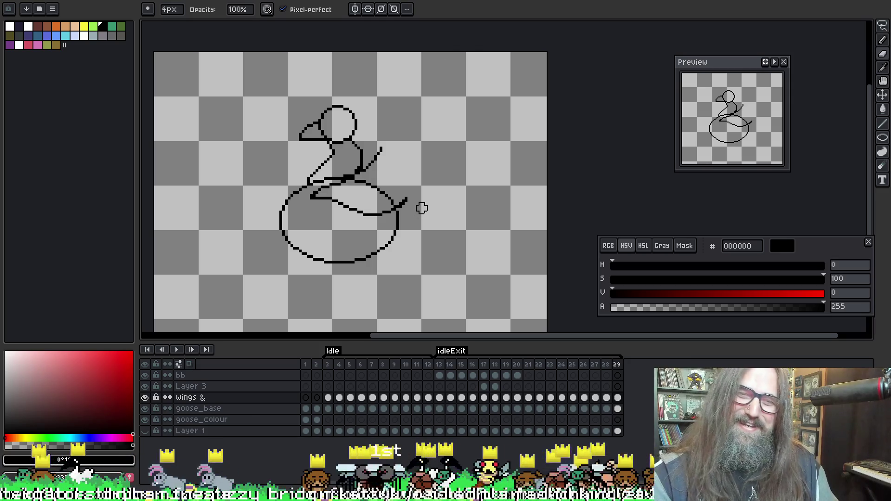
{"action": "mouse_move", "coordinate": [413, 211]}
{"action": "left_mouse_down"}
{"action": "mouse_move", "coordinate": [366, 166]}
{"action": "mouse_move", "coordinate": [381, 149]}
{"action": "left_mouse_up"}
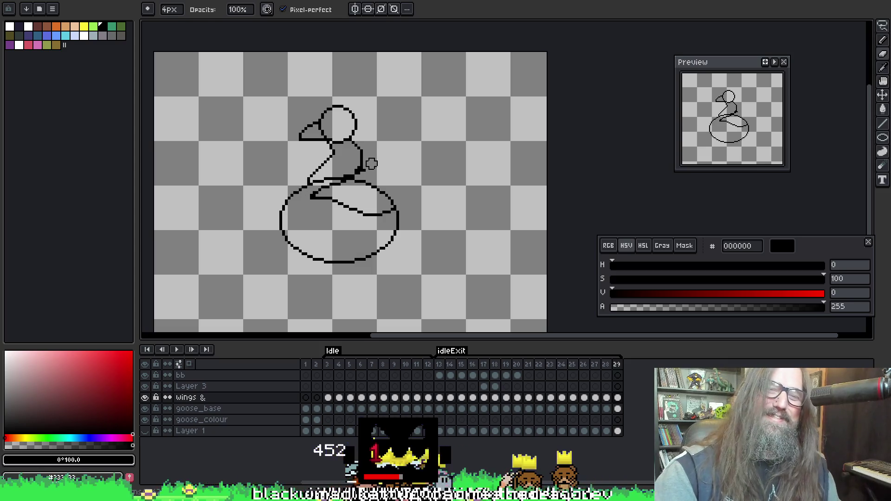
{"action": "mouse_move", "coordinate": [318, 225]}
{"action": "left_mouse_down"}
{"action": "mouse_move", "coordinate": [325, 192]}
{"action": "mouse_move", "coordinate": [385, 222]}
{"action": "left_mouse_up"}
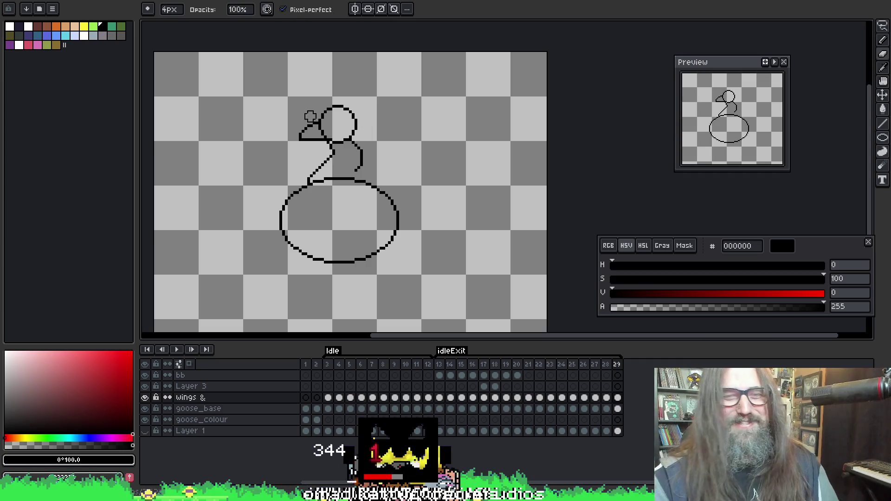
Sample black from the goose's neck and set the pencil brush size
{"action": "key", "text": "i"}
{"action": "left_click", "coordinate": [361, 170]}
{"action": "key", "text": "b"}
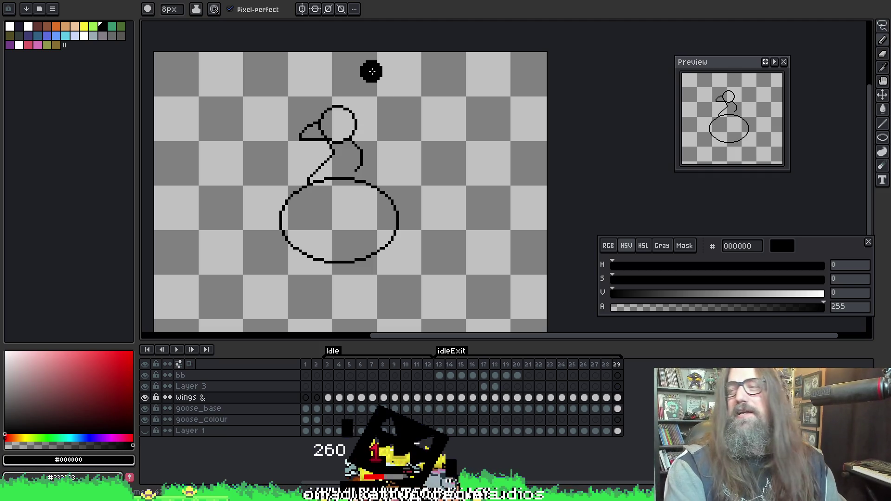
{"action": "scroll", "coordinate": [353, 186], "scroll_direction": "up", "scroll_amount": 2}
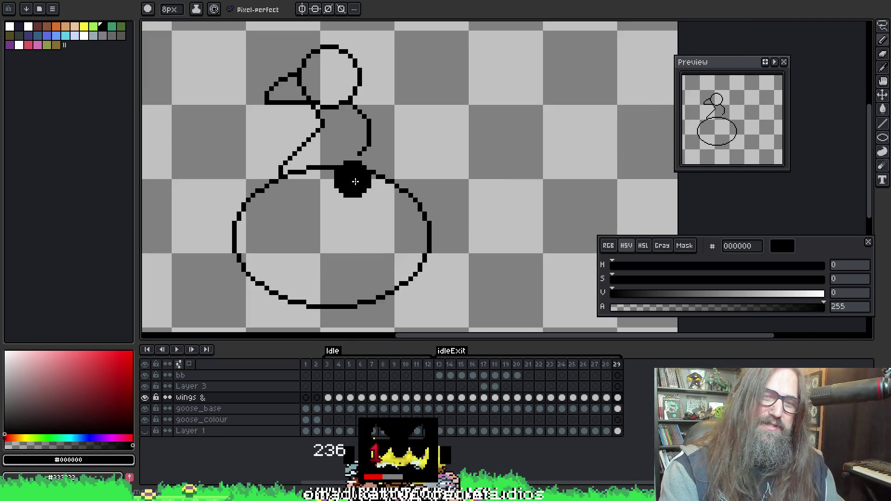
{"action": "key", "text": "minus"}
{"action": "key", "text": "minus"}
{"action": "key", "text": "minus"}
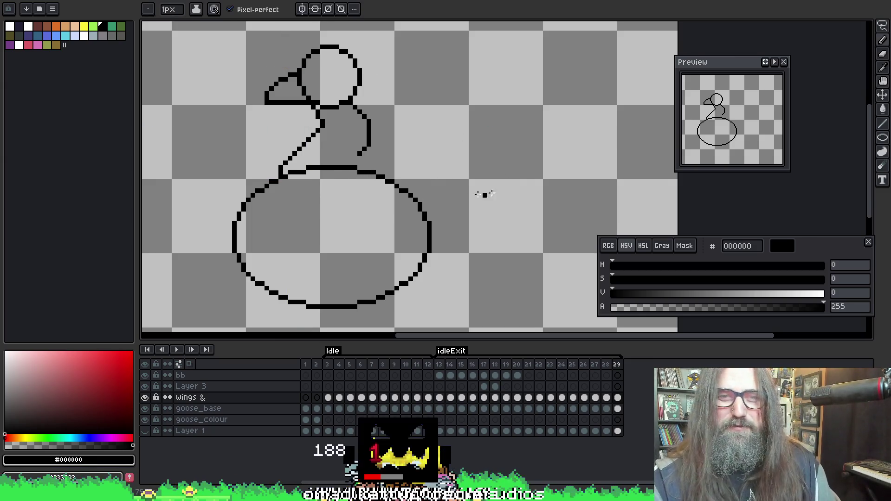
{"action": "left_click_drag", "start_coordinate": [484, 194], "coordinate": [510, 216]}
{"action": "key", "text": "i"}
{"action": "key", "text": "b"}
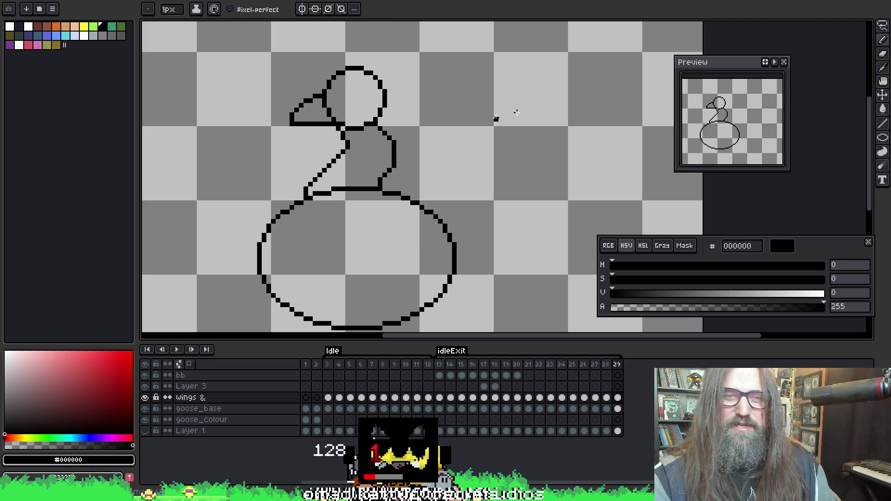
{"action": "scroll", "coordinate": [449, 169], "scroll_direction": "down", "scroll_amount": 4}
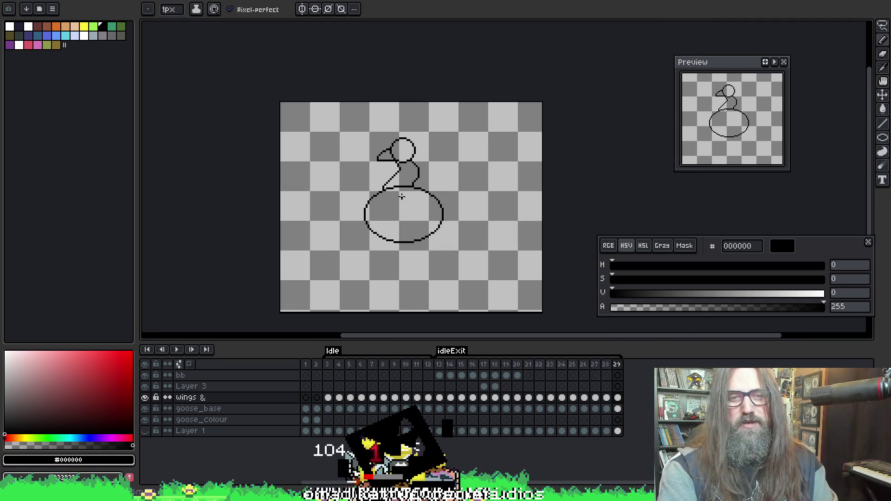
{"action": "scroll", "coordinate": [401, 197], "scroll_direction": "up", "scroll_amount": 3}
Flip through frames 25–29 and turn on onion skinning
{"action": "key", "text": "Left"}
{"action": "key", "text": "Left"}
{"action": "key", "text": "Left"}
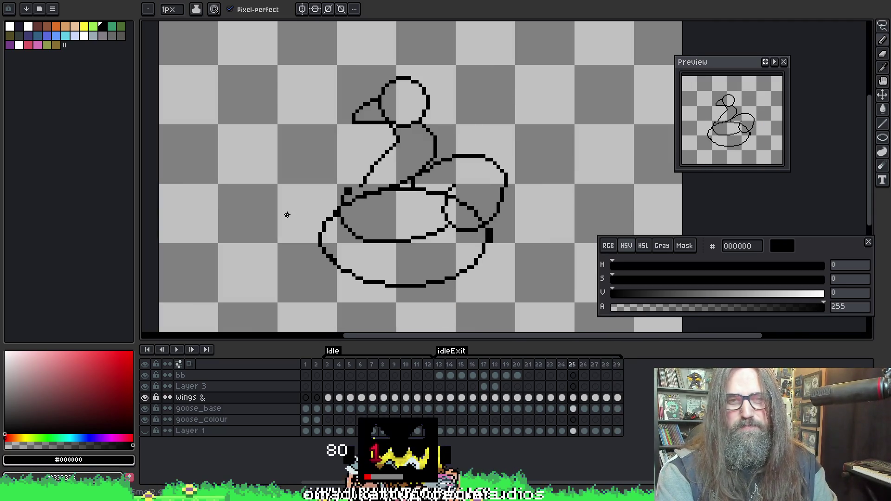
{"action": "key", "text": "Right"}
{"action": "key", "text": "Right"}
{"action": "key", "text": "Right"}
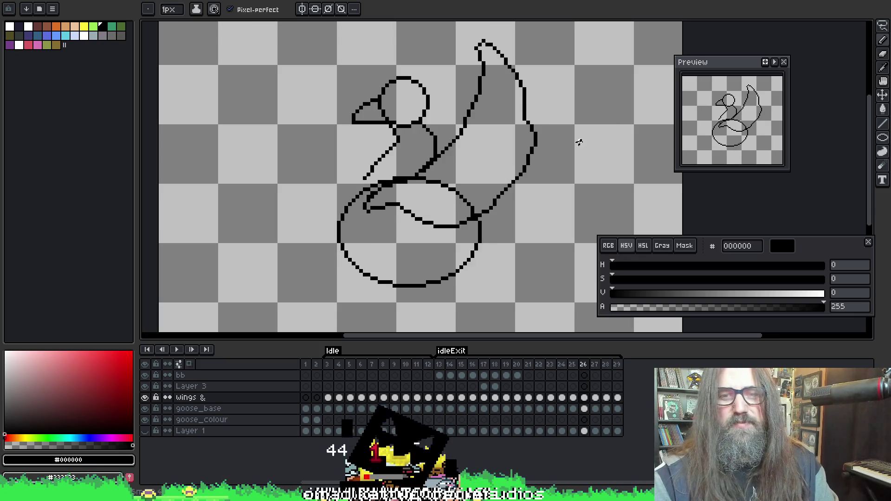
{"action": "key", "text": "Left"}
{"action": "key", "text": "Right"}
{"action": "key", "text": "Right"}
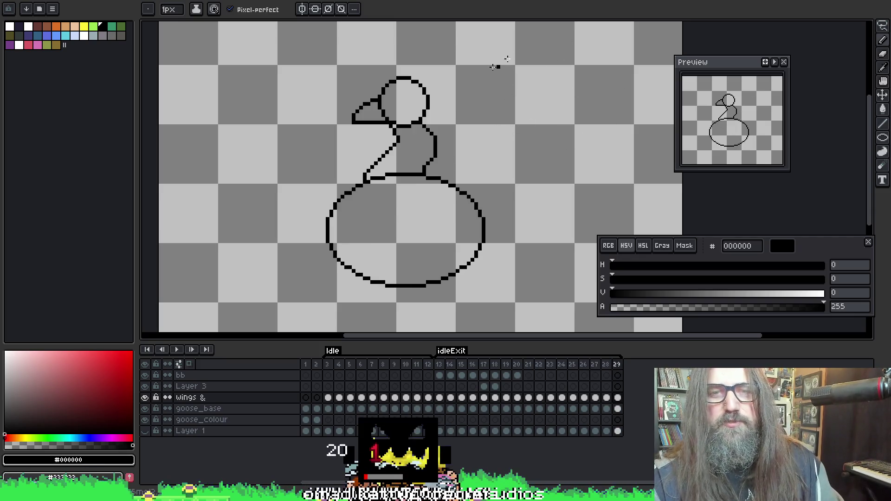
{"action": "key", "text": "F3"}
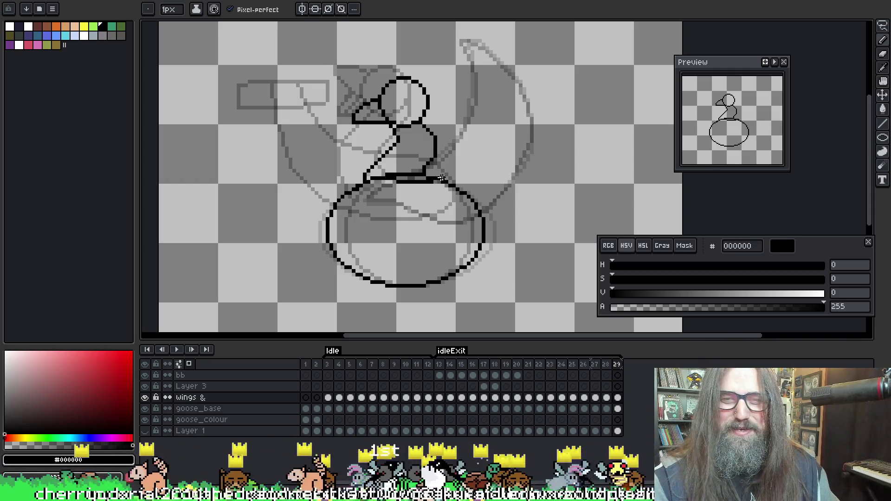
Undo the stray wing strokes and erase the wing line crossing the body on frame 29
{"action": "key", "text": "ctrl+z"}
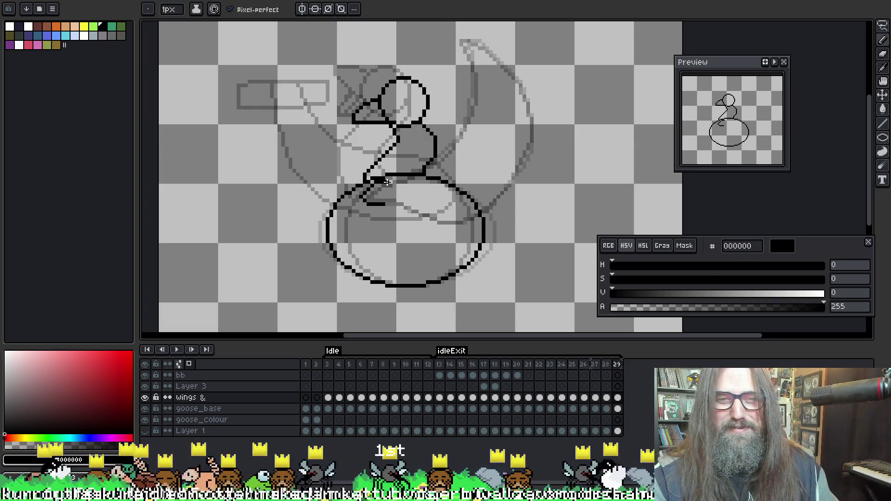
{"action": "key", "text": "ctrl+z"}
{"action": "mouse_move", "coordinate": [431, 175]}
{"action": "left_mouse_down"}
{"action": "mouse_move", "coordinate": [488, 130]}
{"action": "mouse_move", "coordinate": [513, 124]}
{"action": "left_mouse_up"}
{"action": "key", "text": "ctrl+z"}
{"action": "key", "text": "ctrl+z"}
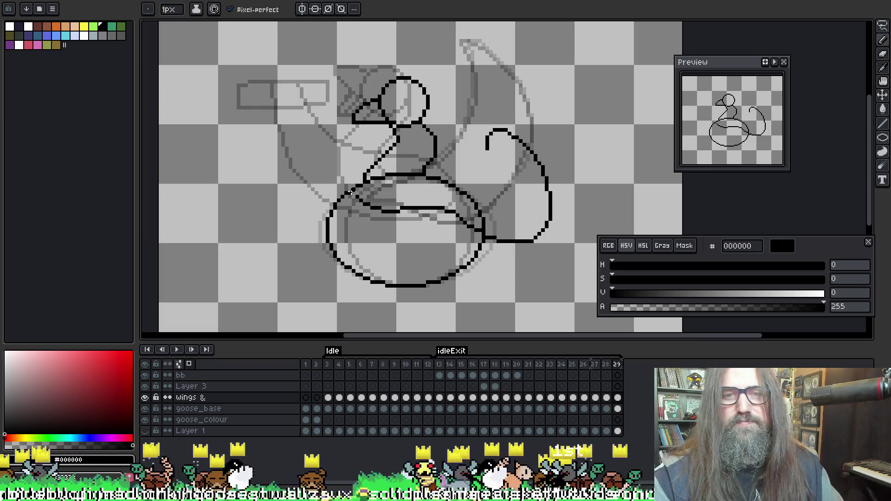
{"action": "key", "text": "e"}
{"action": "left_click_drag", "start_coordinate": [378, 209], "coordinate": [464, 224]}
{"action": "key", "text": "b"}
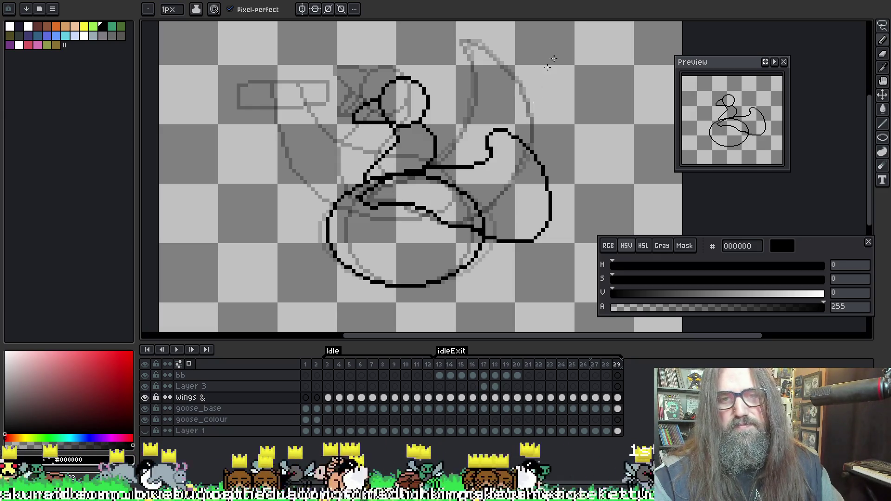
Clean up frame 29's wing outline pixels using the 1px pencil, eraser and eyedropper
{"action": "key", "text": "e"}
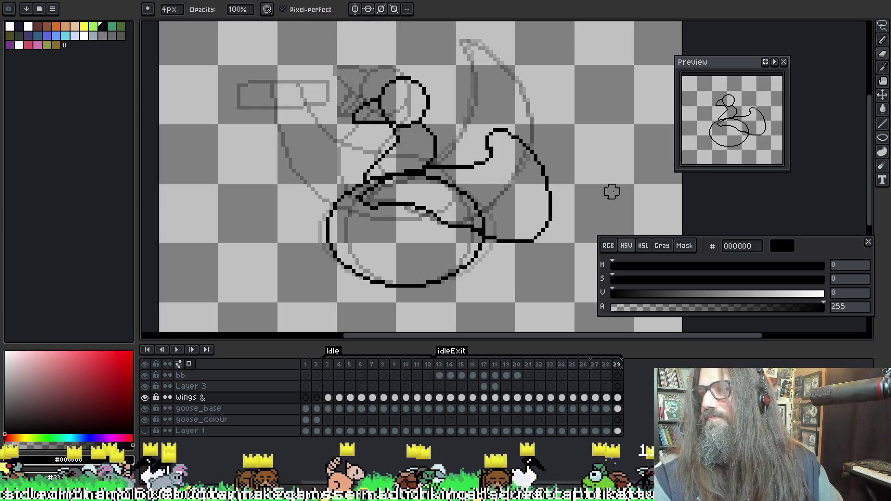
{"action": "key", "text": "b"}
{"action": "key", "text": "e"}
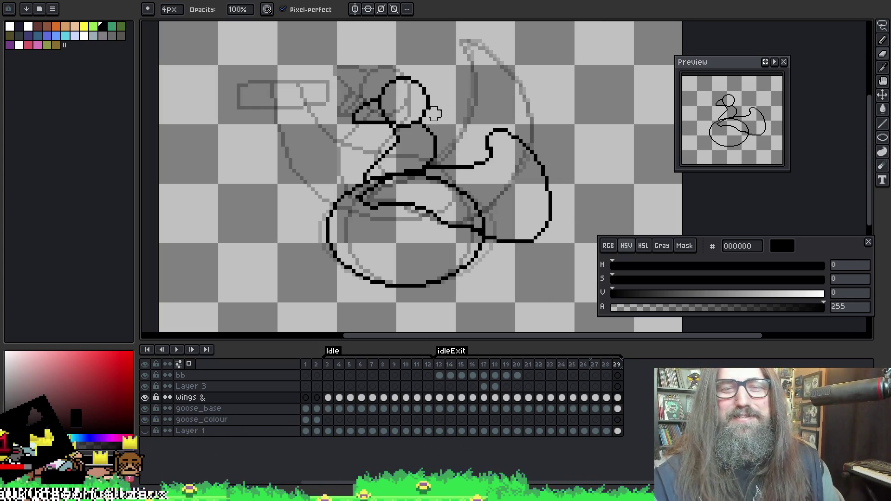
{"action": "key", "text": "e"}
{"action": "scroll", "coordinate": [498, 204], "scroll_direction": "down", "scroll_amount": 2}
{"action": "key", "text": "b"}
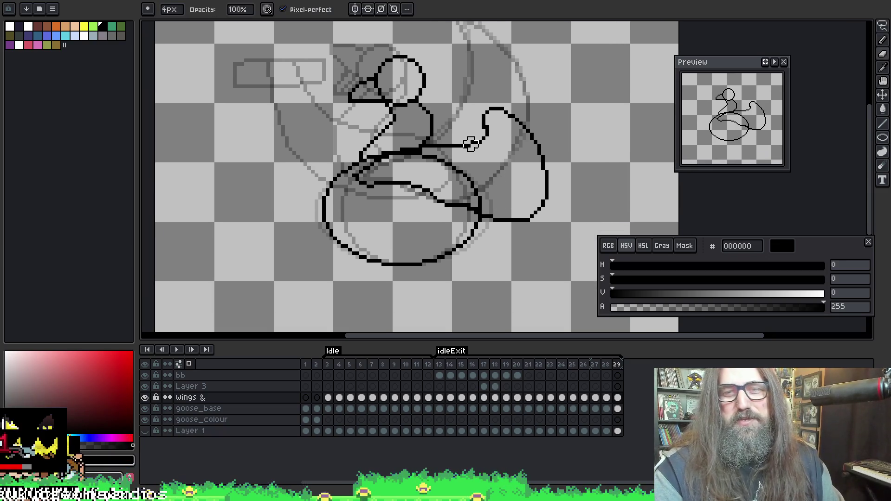
{"action": "scroll", "coordinate": [442, 190], "scroll_direction": "up", "scroll_amount": 1}
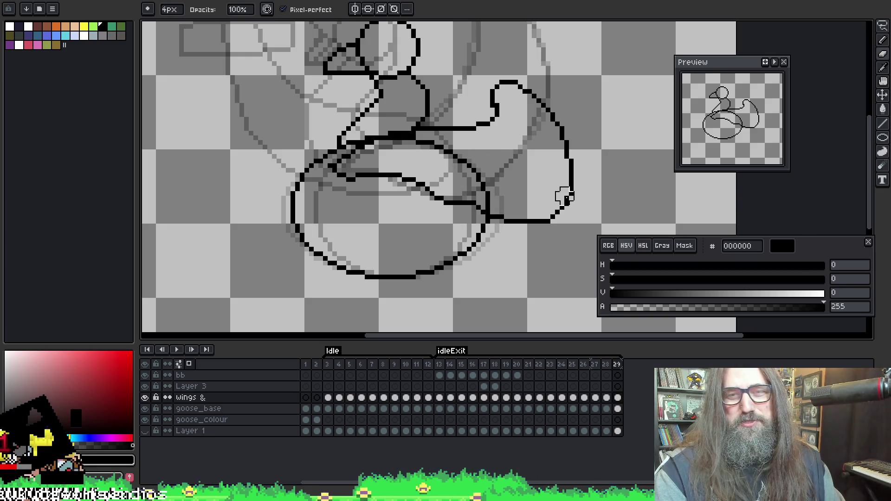
{"action": "key", "text": "o"}
{"action": "key", "text": "b"}
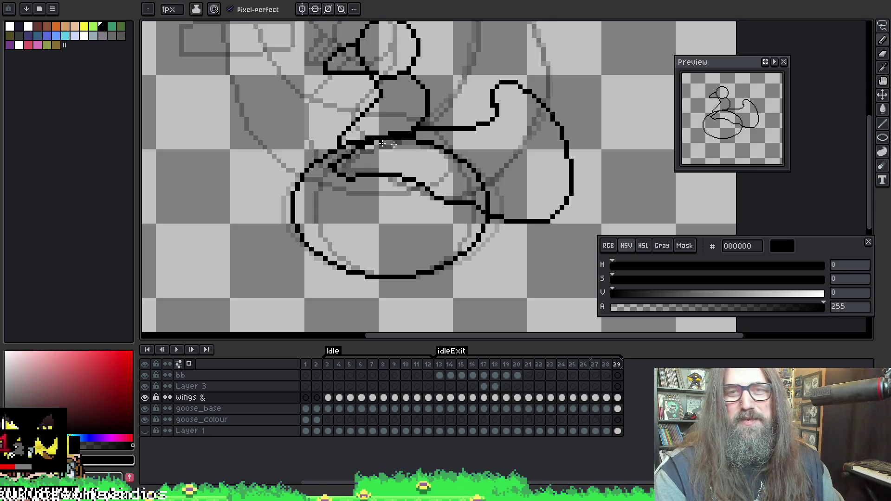
{"action": "key", "text": "o"}
{"action": "key", "text": "b"}
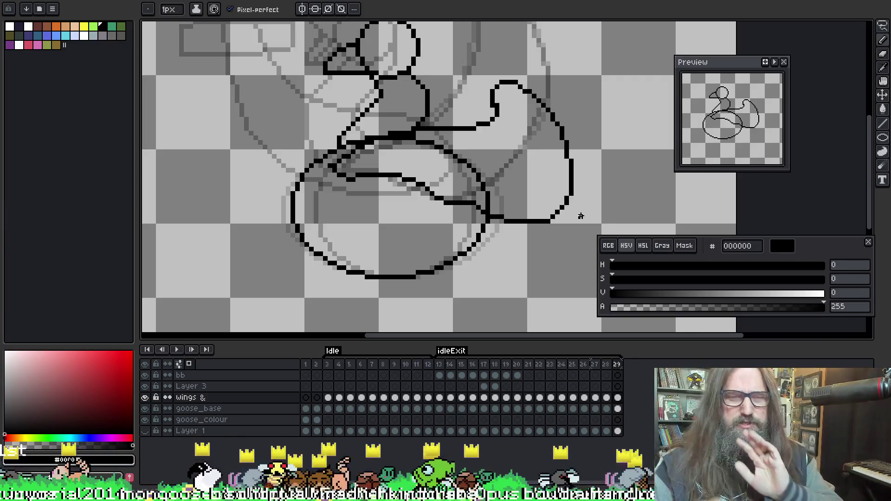
Play the goose animation, stop it on frame 26, then zoom out to watch it
{"action": "scroll", "coordinate": [282, 166], "scroll_direction": "down", "scroll_amount": 1}
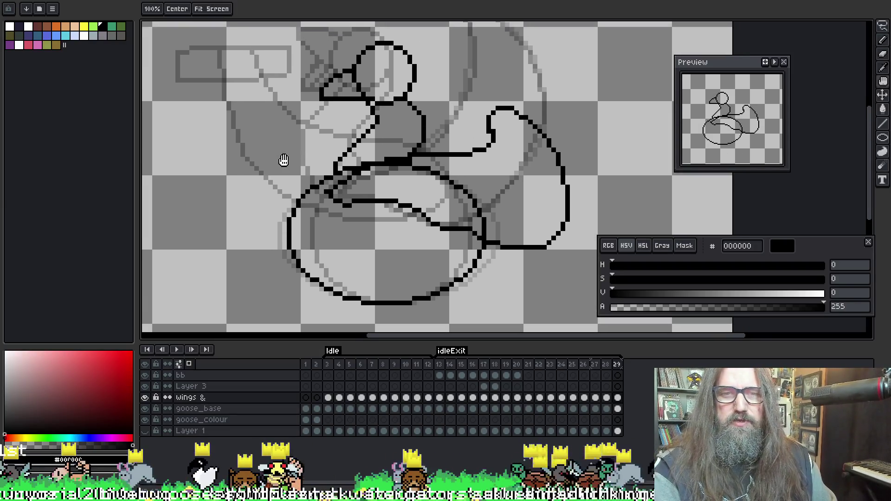
{"action": "scroll", "coordinate": [314, 158], "scroll_direction": "up", "scroll_amount": 1}
{"action": "key", "text": "Return"}
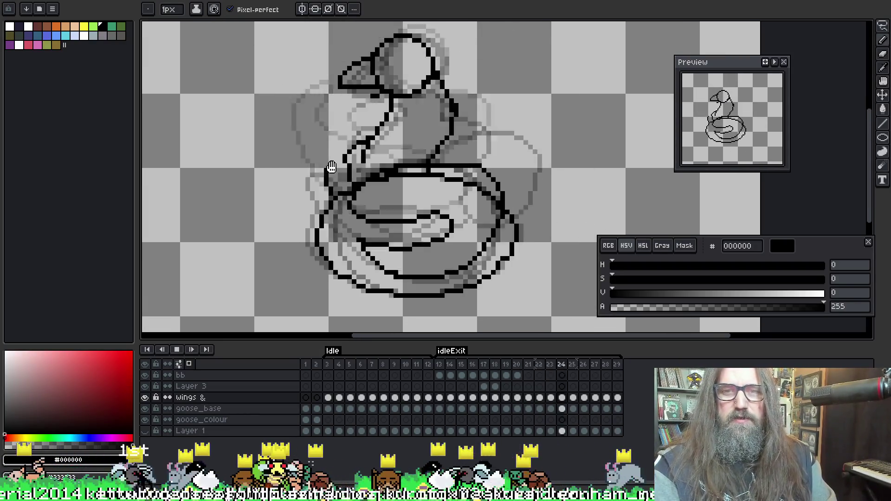
{"action": "key", "text": "Return"}
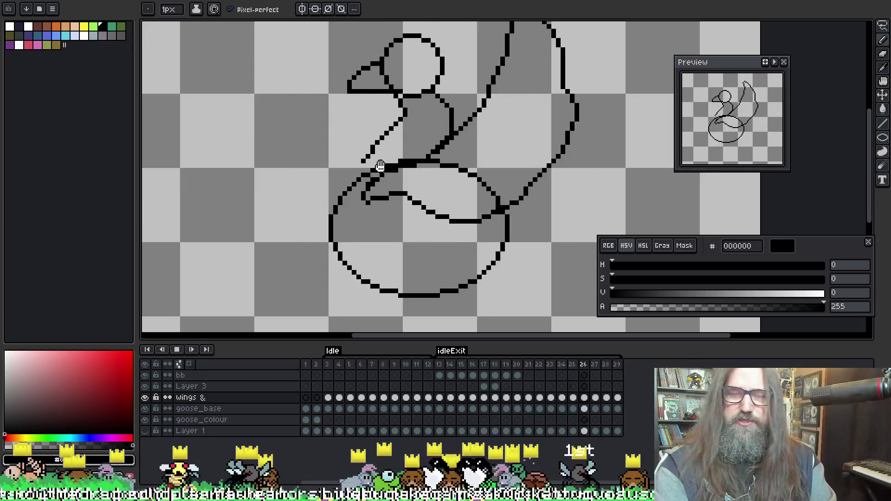
{"action": "scroll", "coordinate": [435, 196], "scroll_direction": "down", "scroll_amount": 1}
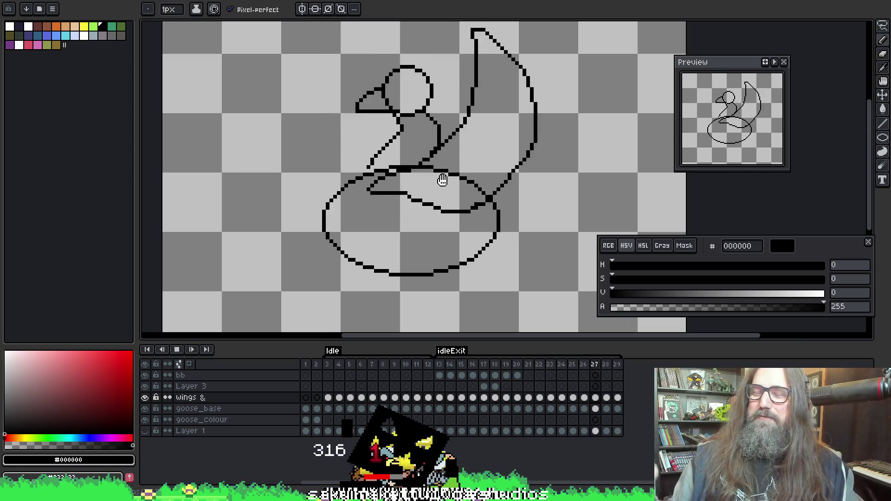
{"action": "key", "text": "Return"}
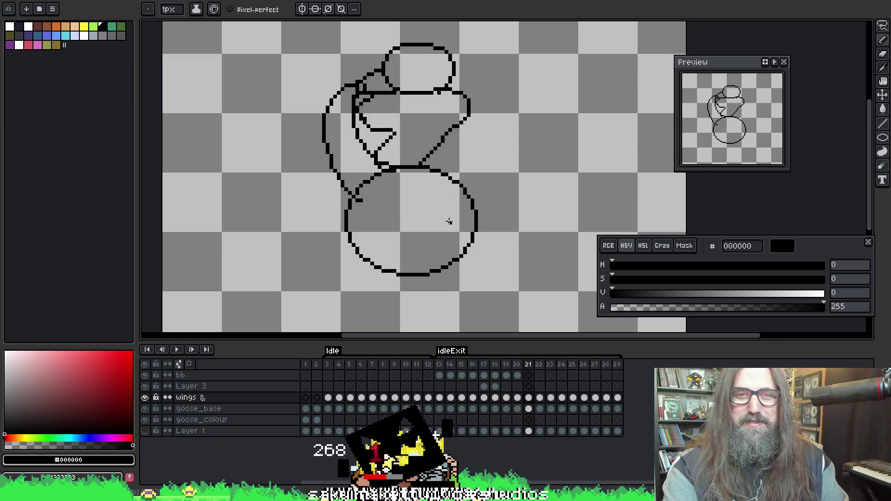
{"action": "key", "text": "Return"}
{"action": "key", "text": "comma"}
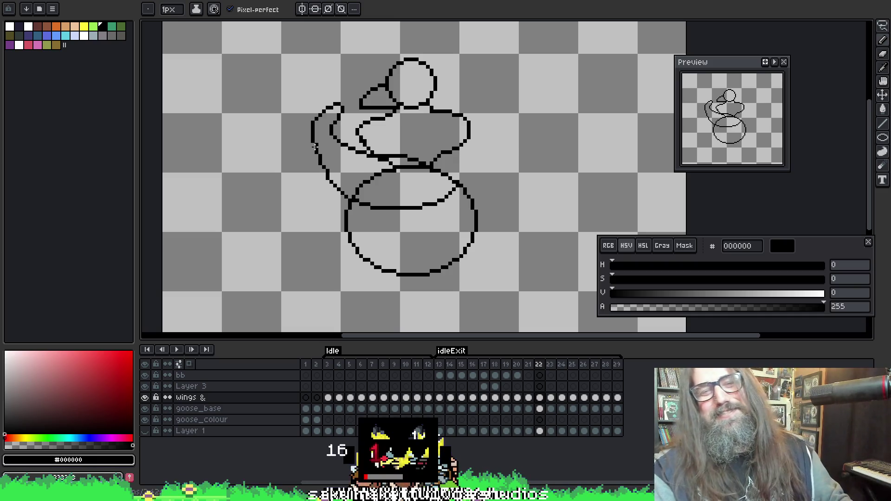
{"action": "left_click_drag", "start_coordinate": [457, 185], "coordinate": [408, 147]}
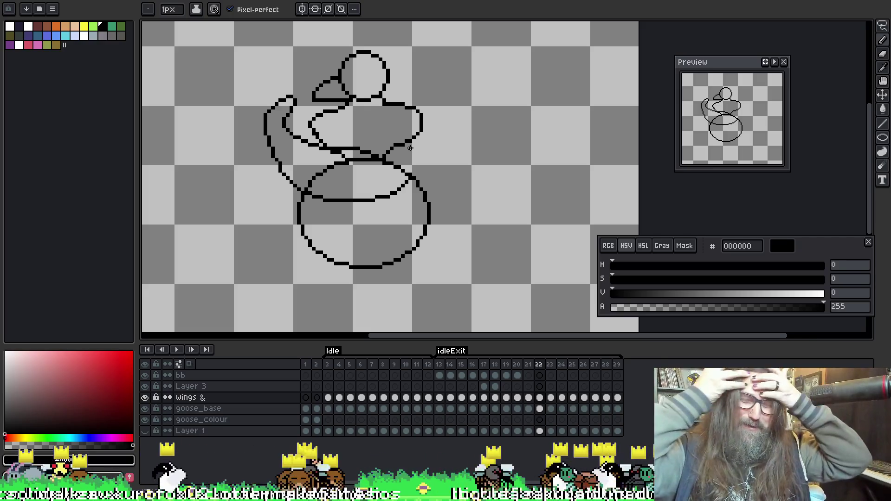
{"action": "key", "text": "Return"}
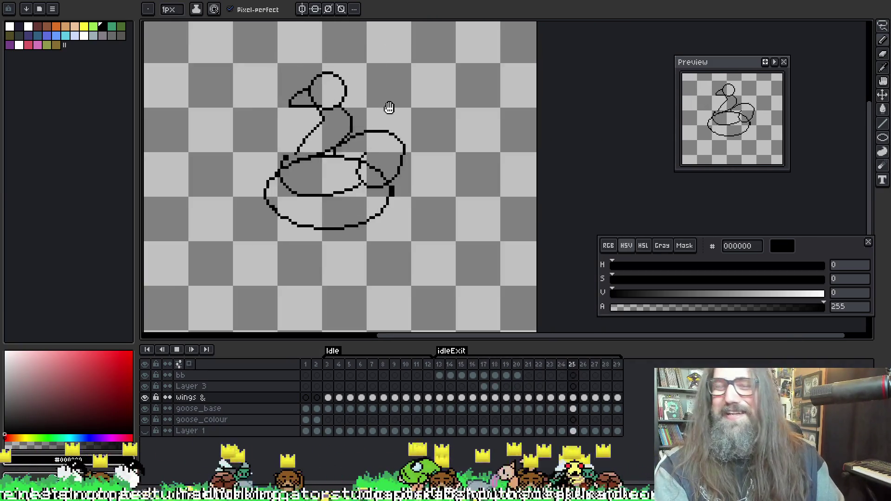
{"action": "left_click_drag", "start_coordinate": [389, 108], "coordinate": [406, 113]}
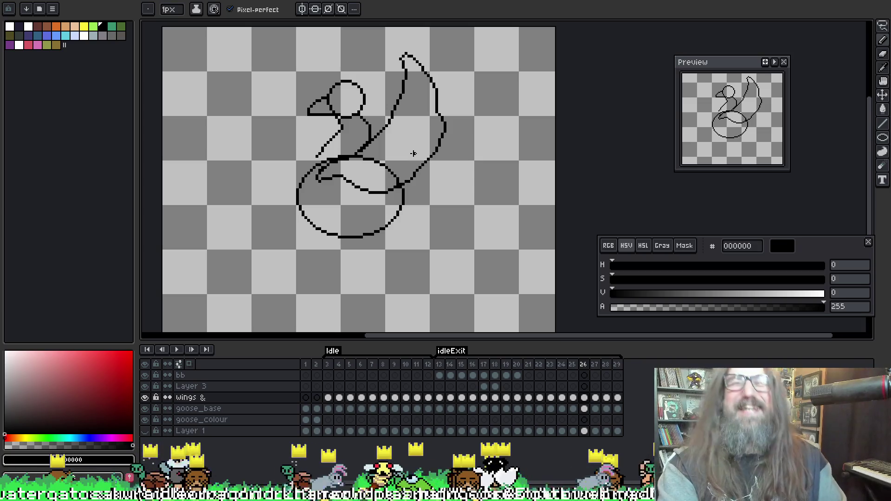
Recentre the goose and stop playback on frame 29, ready for a rectangular selection
{"action": "left_click_drag", "start_coordinate": [422, 135], "coordinate": [438, 143]}
{"action": "scroll", "coordinate": [441, 147], "scroll_direction": "up", "scroll_amount": 1}
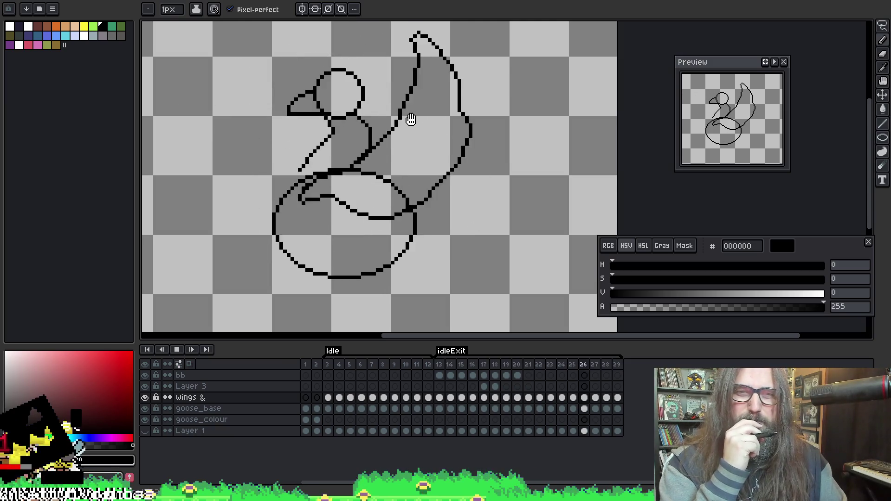
{"action": "key", "text": "Return"}
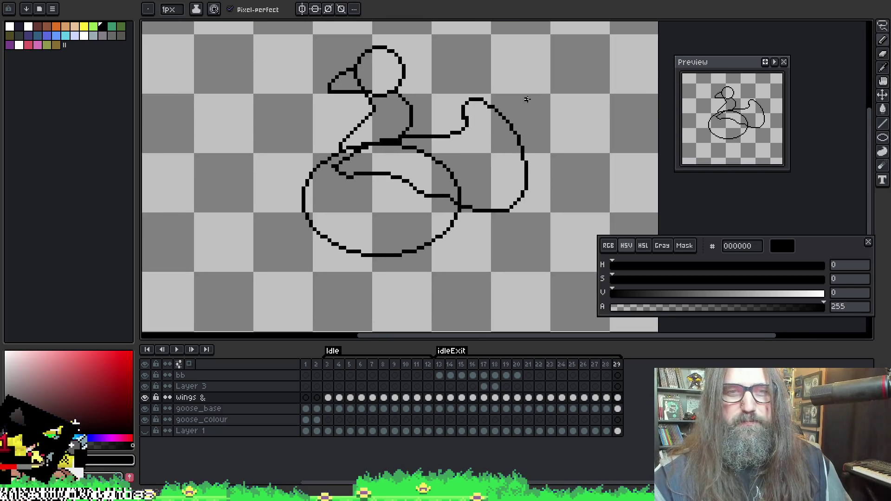
{"action": "key", "text": "m"}
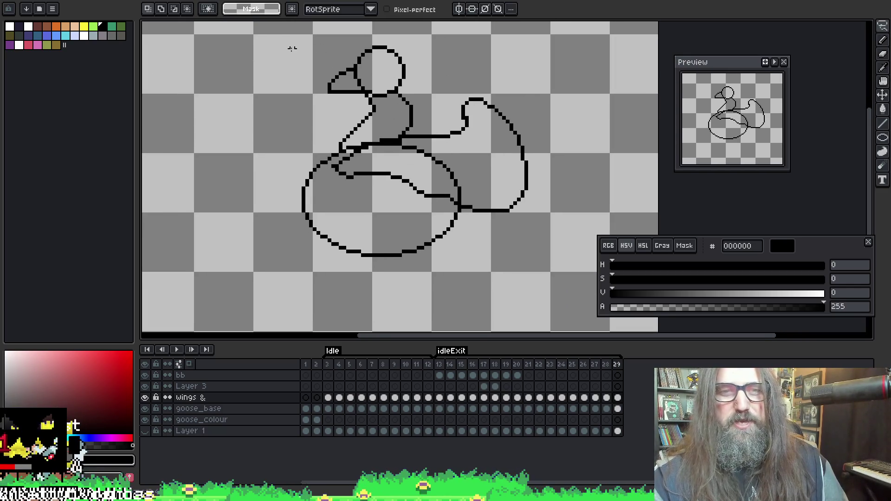
Check the wing by toggling goose_base, then box-select the goose body on its frame-29 cel
{"action": "left_click", "coordinate": [145, 409]}
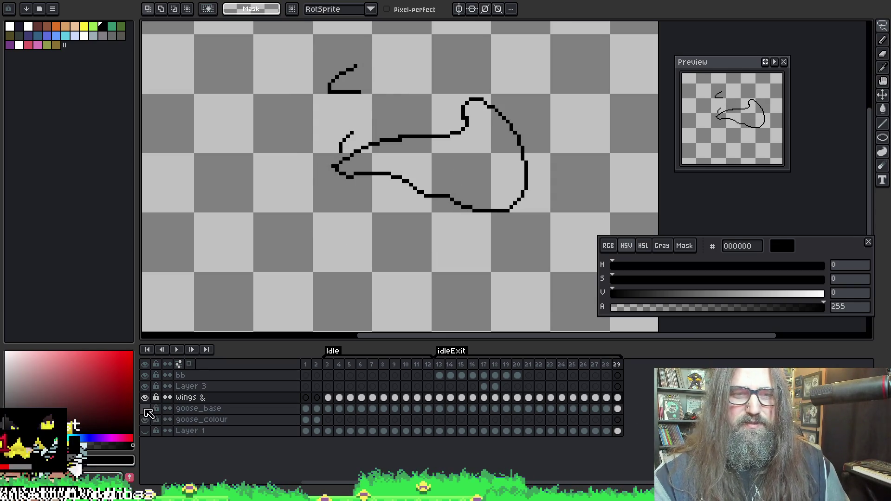
{"action": "left_click", "coordinate": [145, 409]}
{"action": "scroll", "coordinate": [344, 126], "scroll_direction": "up", "scroll_amount": 1}
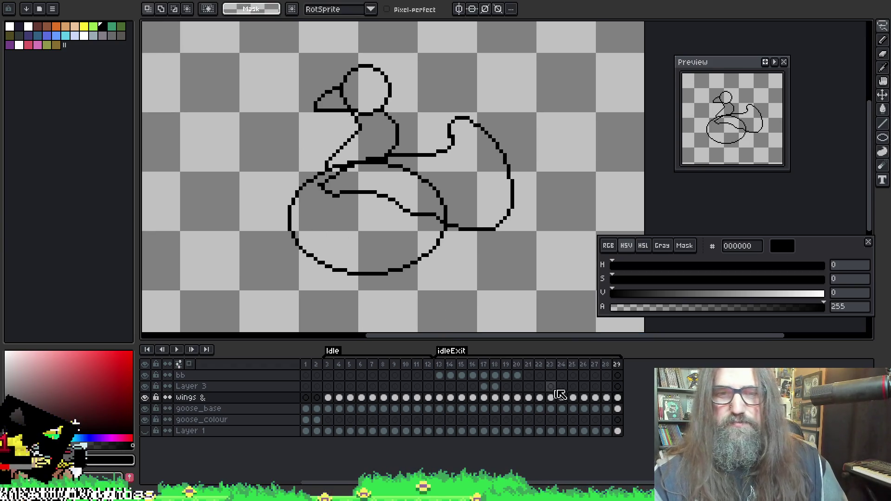
{"action": "left_click", "coordinate": [617, 408]}
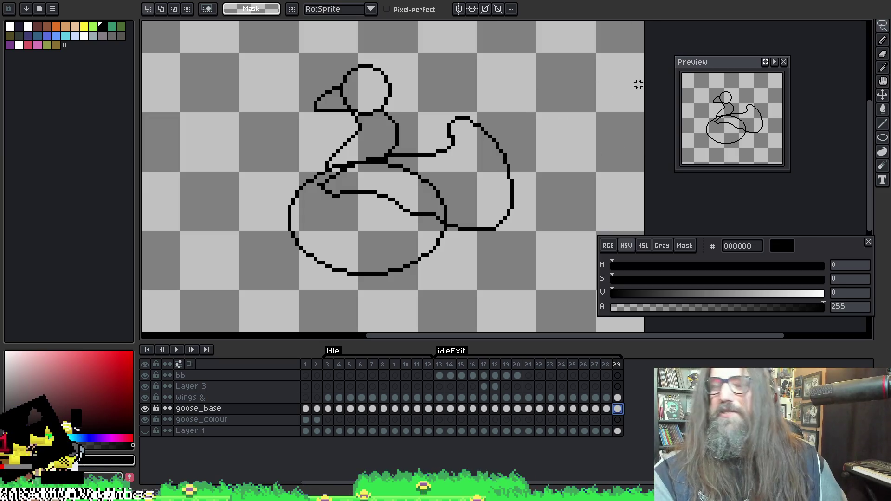
{"action": "key", "text": "u"}
{"action": "left_click_drag", "start_coordinate": [233, 54], "coordinate": [535, 215]}
{"action": "key", "text": "ctrl+z"}
{"action": "key", "text": "ctrl+z"}
{"action": "key", "text": "ctrl+z"}
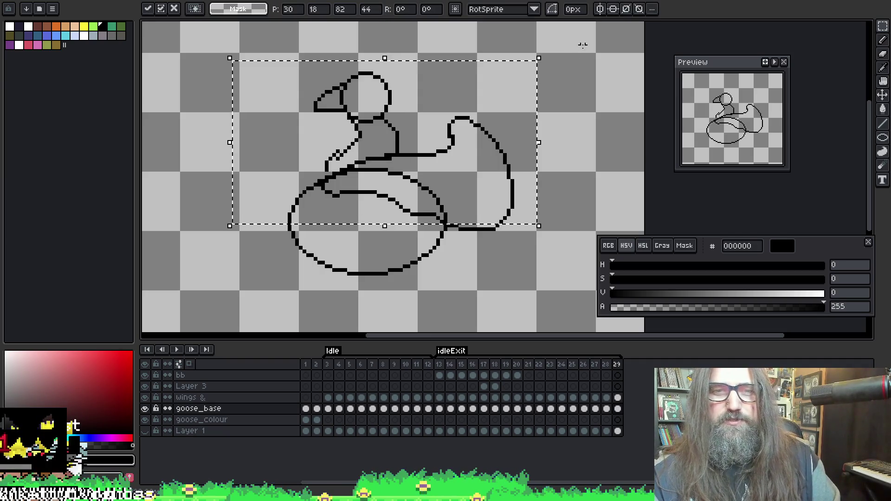
Nudge frame 29's goose body down one pixel, commit it, and replay the animation to check
{"action": "key", "text": "Down"}
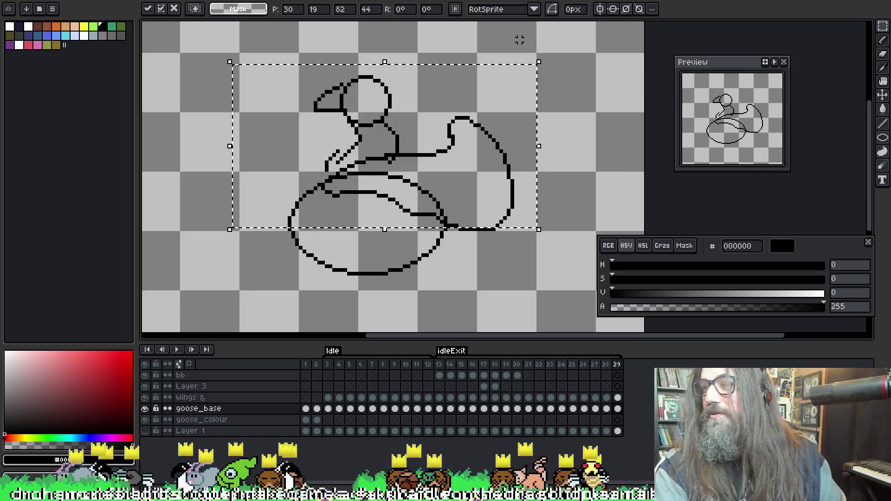
{"action": "key", "text": "Return"}
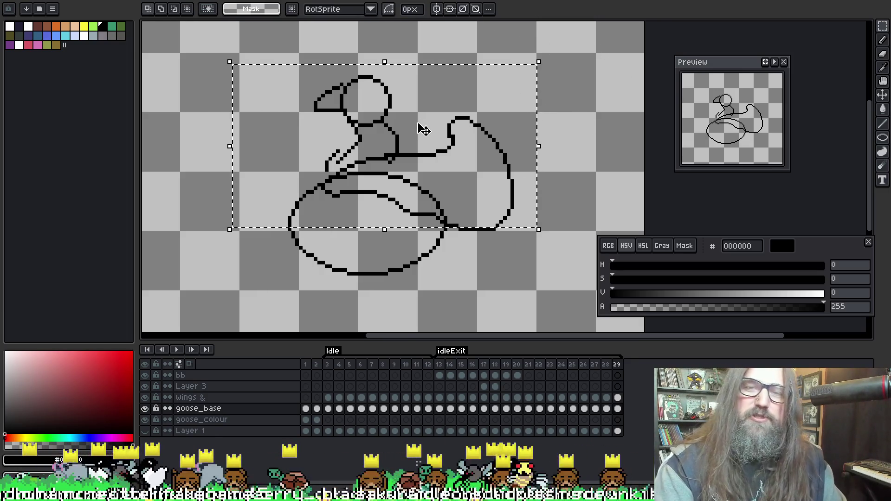
{"action": "key", "text": "Return"}
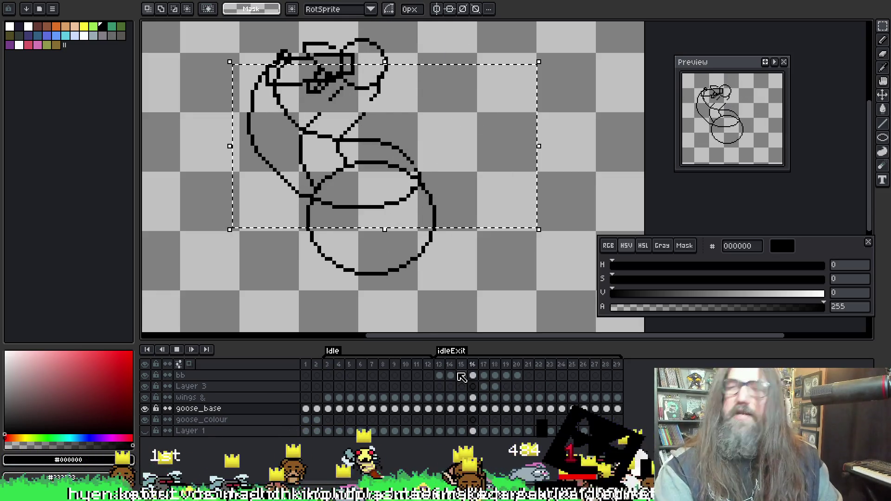
{"action": "key", "text": "Return"}
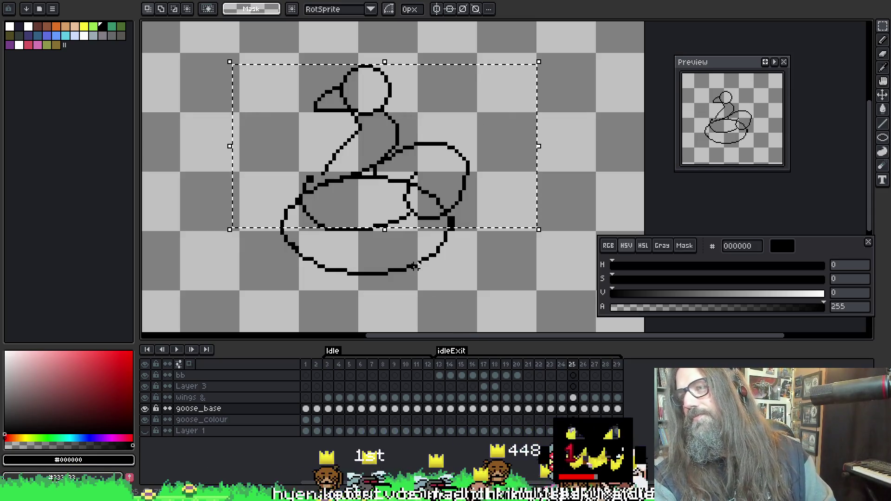
{"action": "key", "text": "Return"}
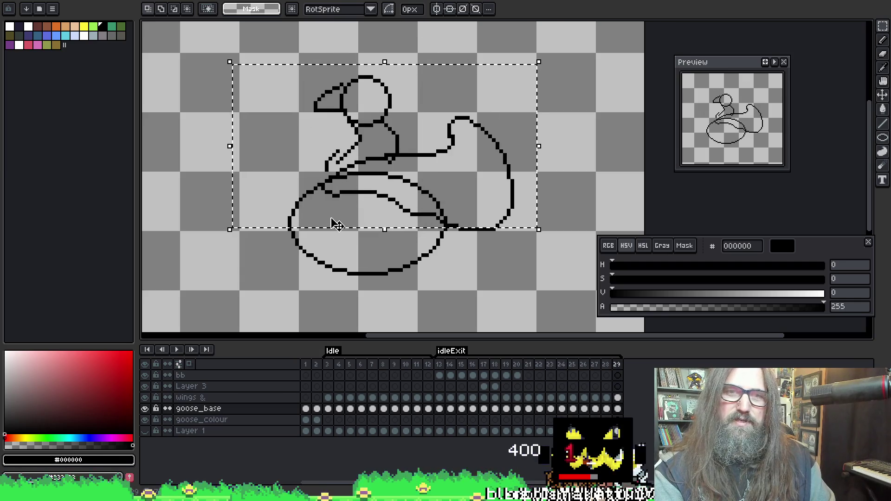
Try a slight leftward shift and cancel it, keeping goose_base's frame-29 cel active
{"action": "left_click_drag", "start_coordinate": [340, 224], "coordinate": [336, 225]}
{"action": "key", "text": "Escape"}
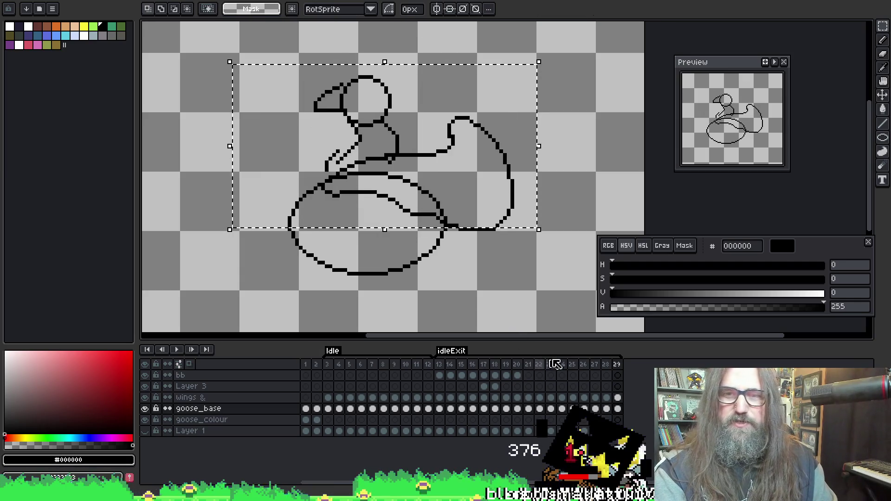
{"action": "left_click", "coordinate": [621, 398]}
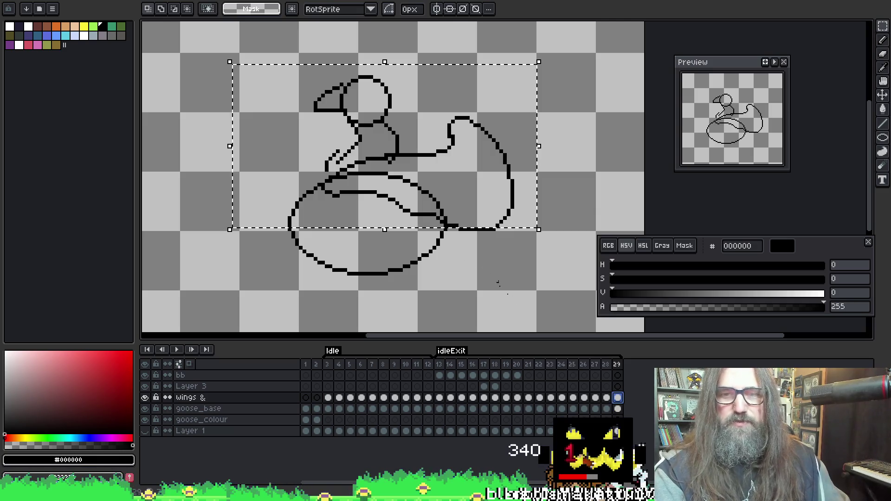
{"action": "left_click", "coordinate": [621, 409]}
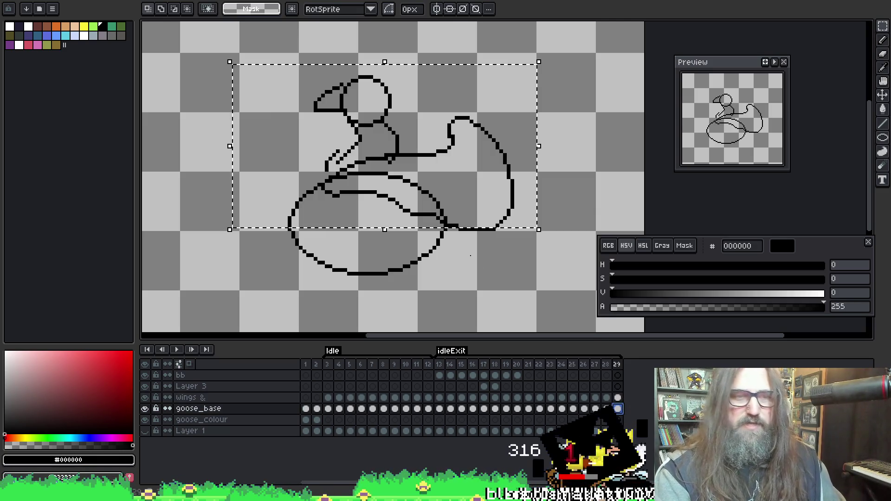
{"action": "key", "text": "v"}
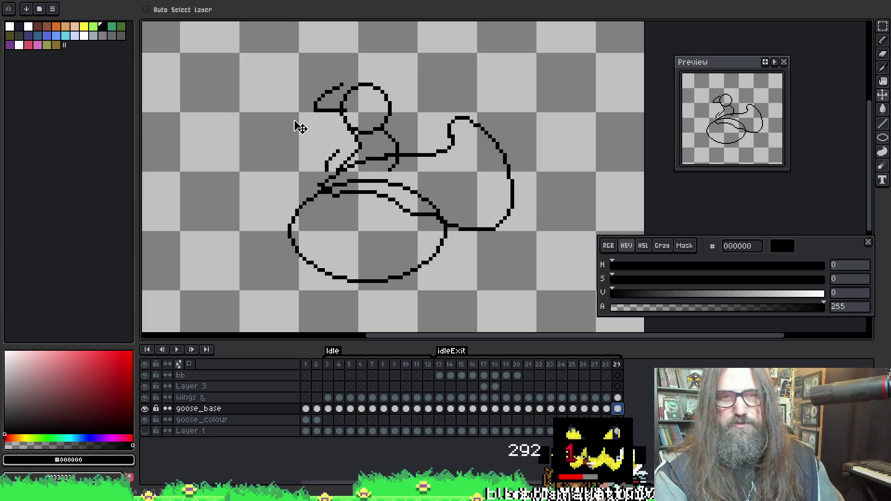
Move frame 29's wing strokes down on the wing layer, replay the animation, and save the sprite
{"action": "left_click", "coordinate": [618, 397]}
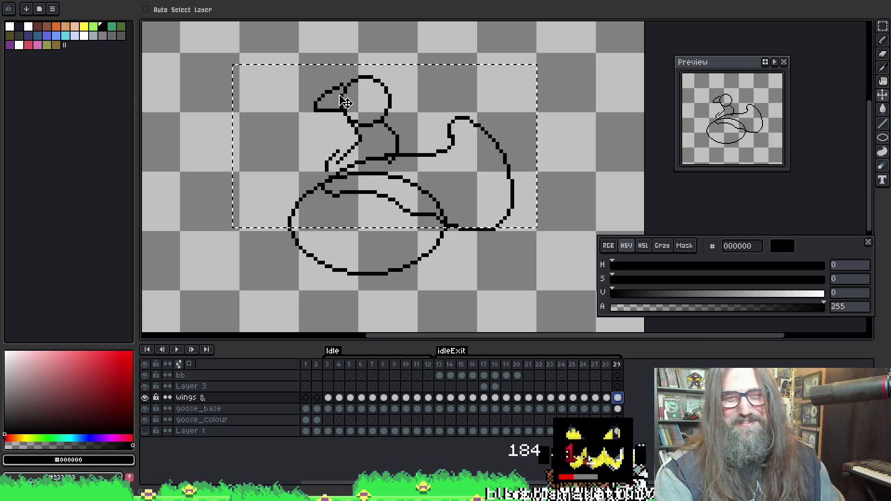
{"action": "left_click_drag", "start_coordinate": [345, 102], "coordinate": [345, 108]}
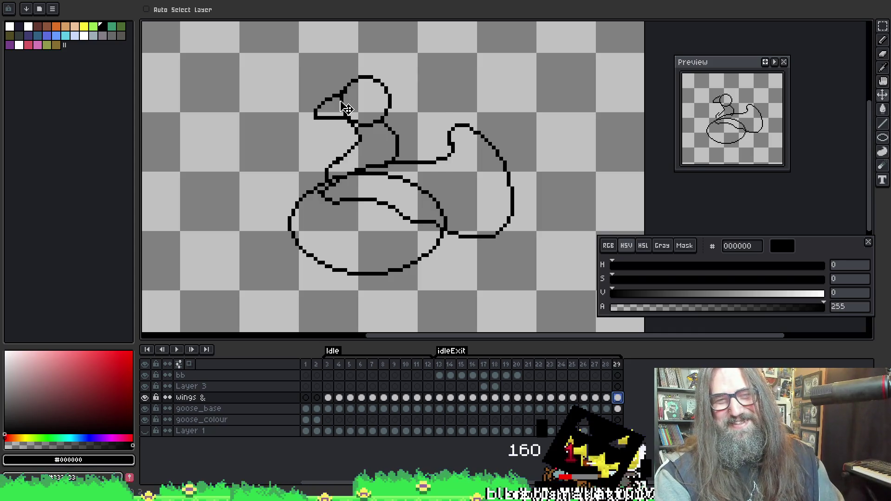
{"action": "key", "text": "Return"}
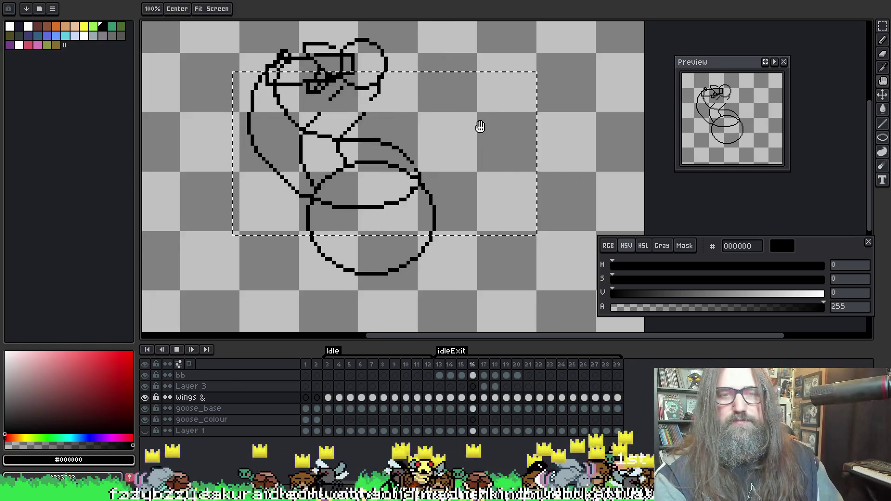
{"action": "left_click_drag", "start_coordinate": [477, 125], "coordinate": [469, 156]}
{"action": "key", "text": "Return"}
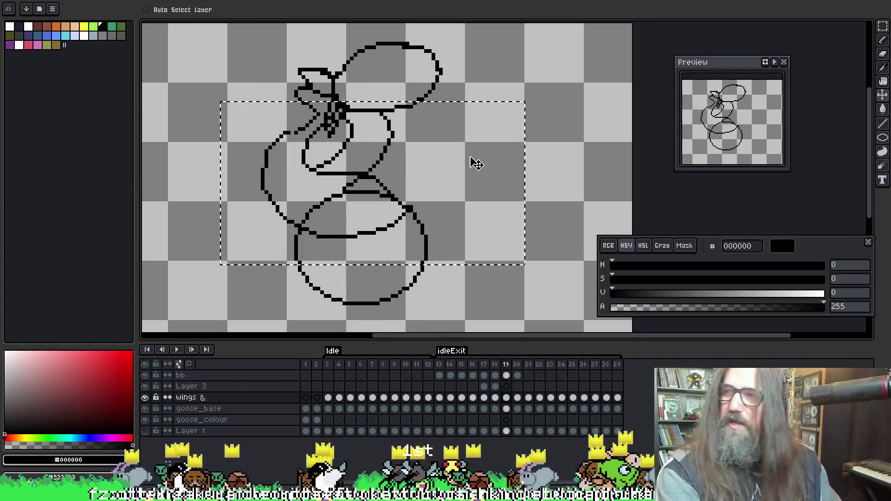
{"action": "key", "text": "ctrl+s"}
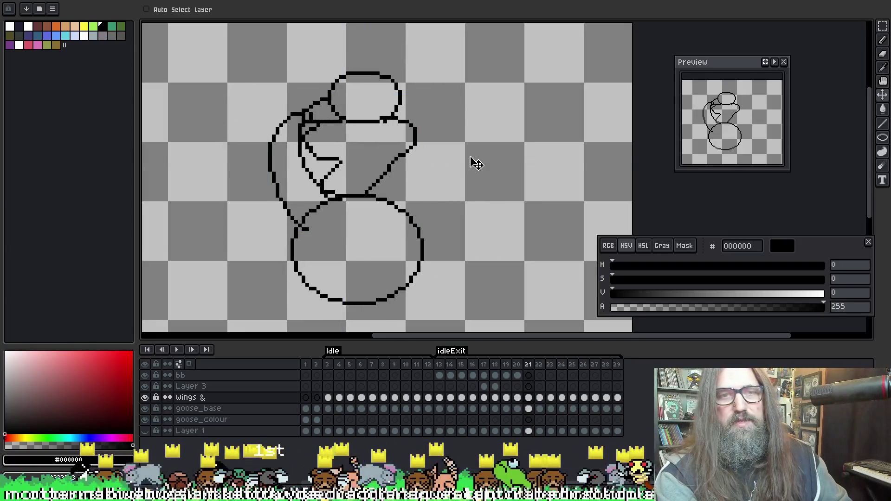
Replay the animation and step through frames 20–25 to review the idleExit drawings
{"action": "key", "text": "Return"}
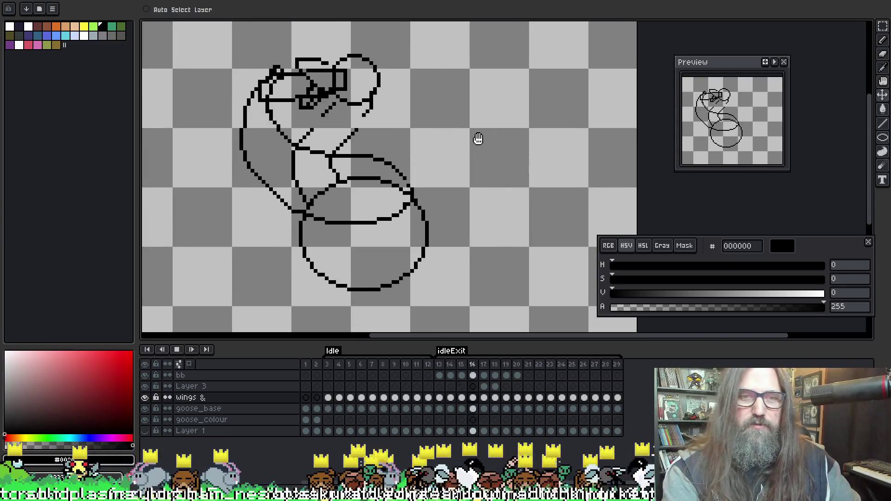
{"action": "key", "text": "Return"}
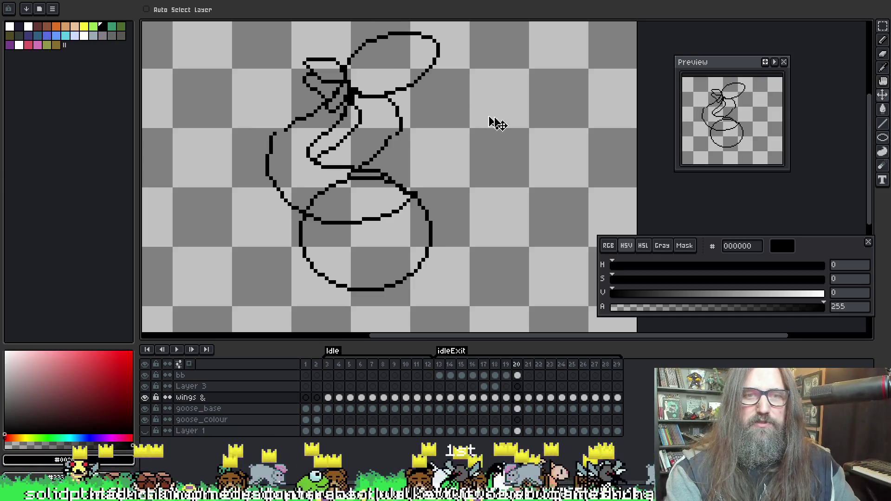
{"action": "key", "text": "Right"}
{"action": "key", "text": "Left"}
{"action": "key", "text": "Right"}
{"action": "key", "text": "Right"}
{"action": "key", "text": "Left"}
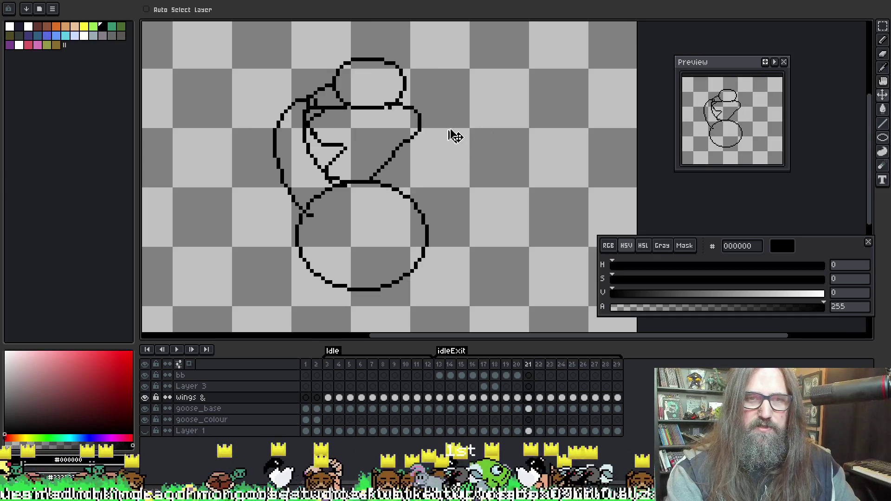
{"action": "key", "text": "Right"}
{"action": "key", "text": "Right"}
{"action": "key", "text": "Right"}
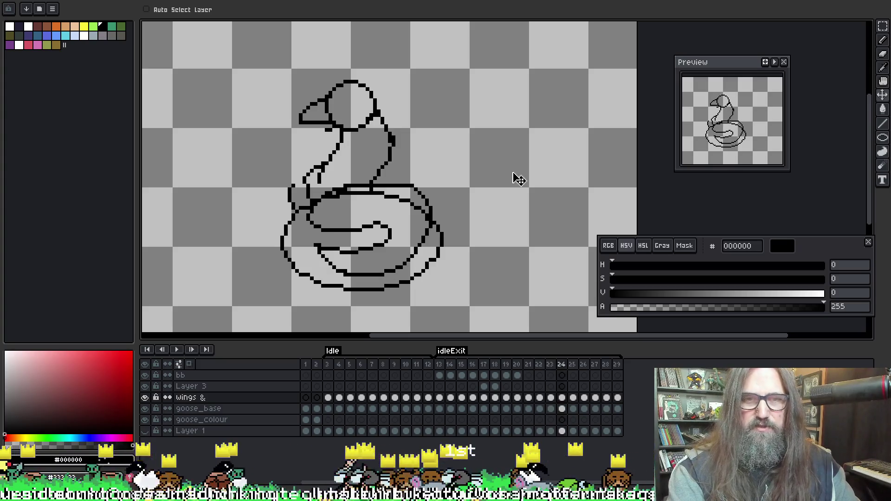
{"action": "key", "text": "Left"}
{"action": "key", "text": "Right"}
{"action": "key", "text": "Left"}
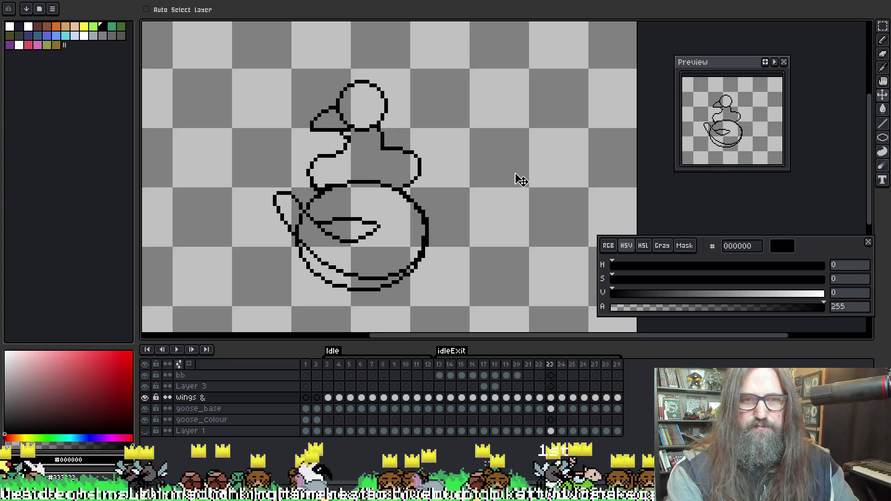
{"action": "key", "text": "Right"}
{"action": "key", "text": "Right"}
{"action": "key", "text": "Left"}
{"action": "key", "text": "Right"}
{"action": "key", "text": "Return"}
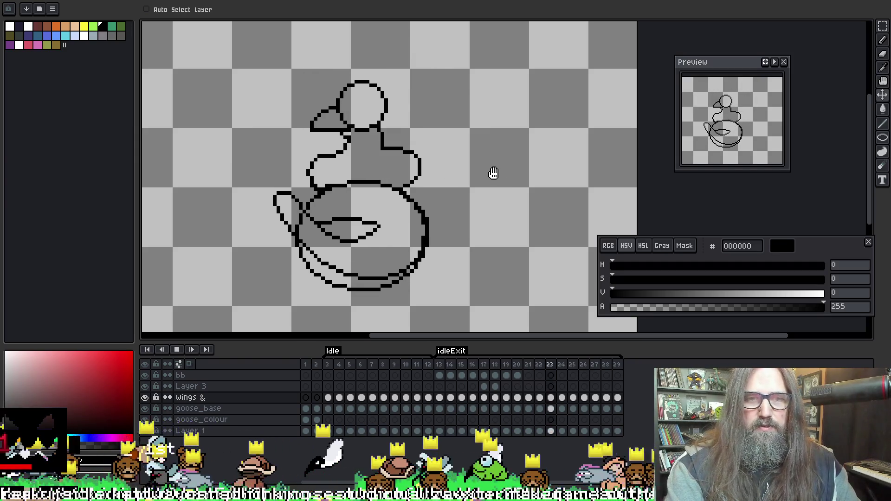
{"action": "key", "text": "Return"}
Compare frames 24, 25 and 26, then insert a copy of frame 25 as new frame 26
{"action": "key", "text": "Right"}
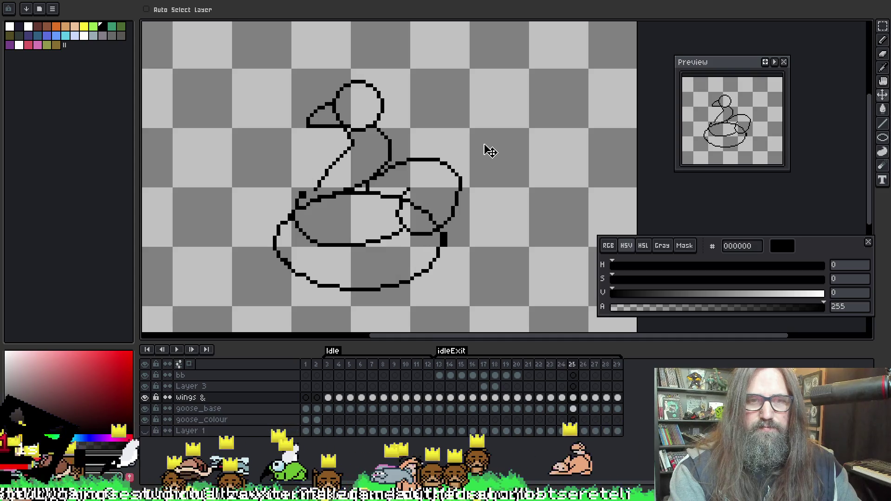
{"action": "key", "text": "Left"}
{"action": "key", "text": "Right"}
{"action": "key", "text": "Left"}
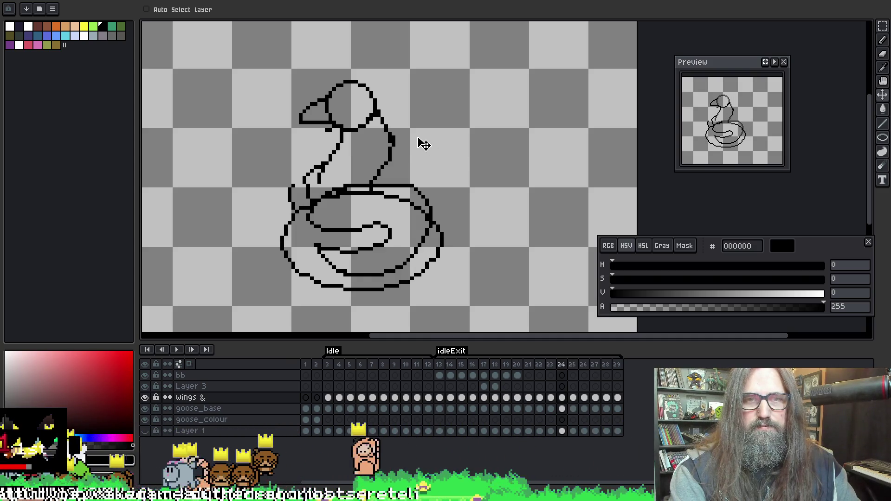
{"action": "key", "text": "Right"}
{"action": "key", "text": "Right"}
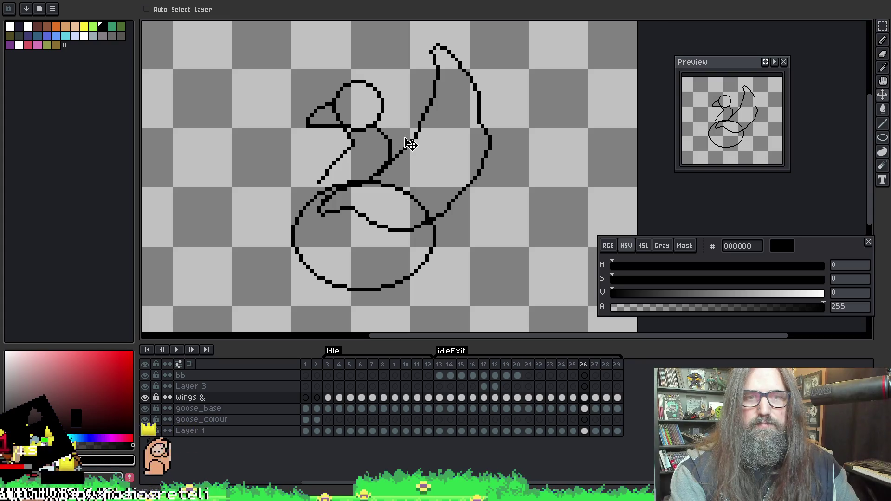
{"action": "key", "text": "Left"}
{"action": "key", "text": "Right"}
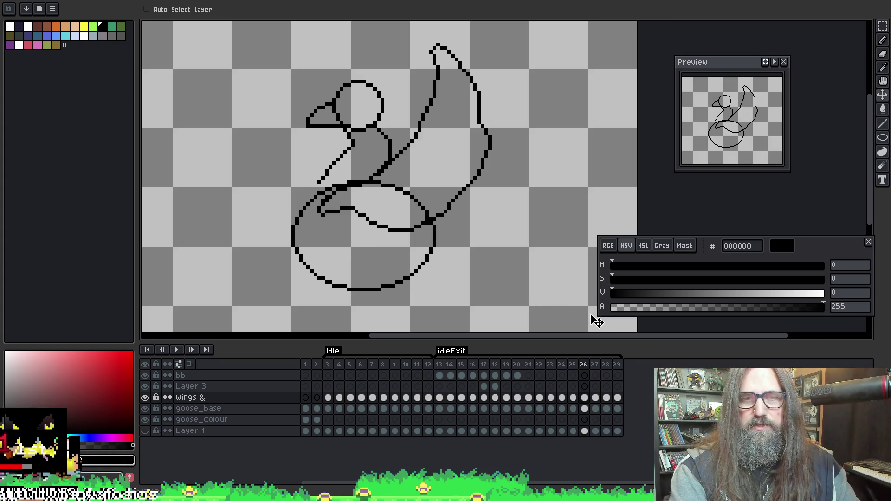
{"action": "key", "text": "Left"}
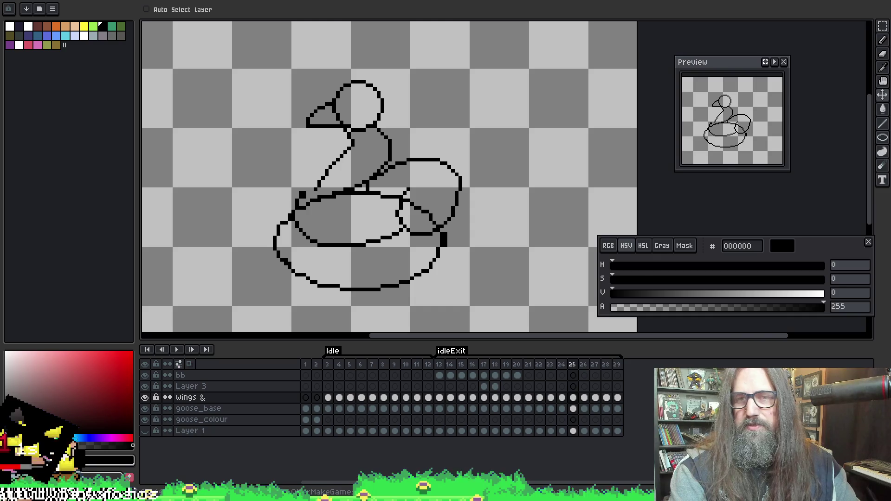
{"action": "key", "text": "alt+n"}
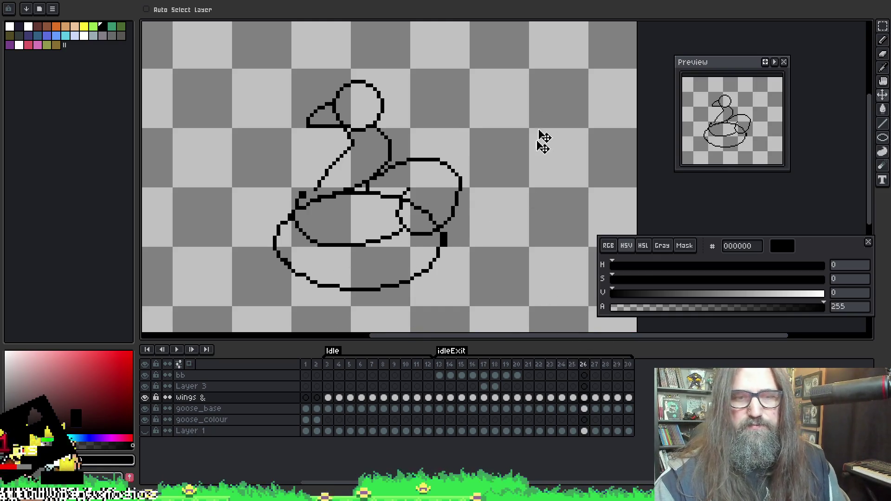
Select frame 26's wings cel, pan the goose into view, and switch to the eraser on goose_base
{"action": "left_click", "coordinate": [583, 397]}
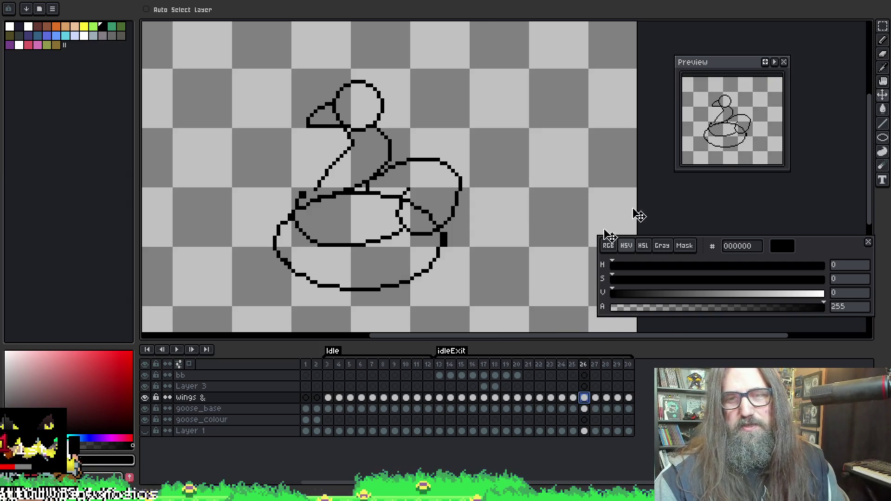
{"action": "key", "text": "h"}
{"action": "left_click_drag", "start_coordinate": [563, 233], "coordinate": [541, 212]}
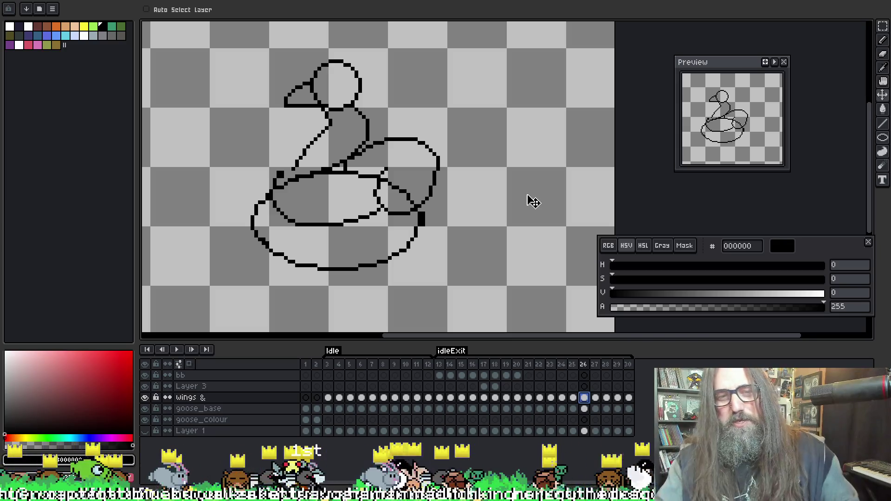
{"action": "key", "text": "b"}
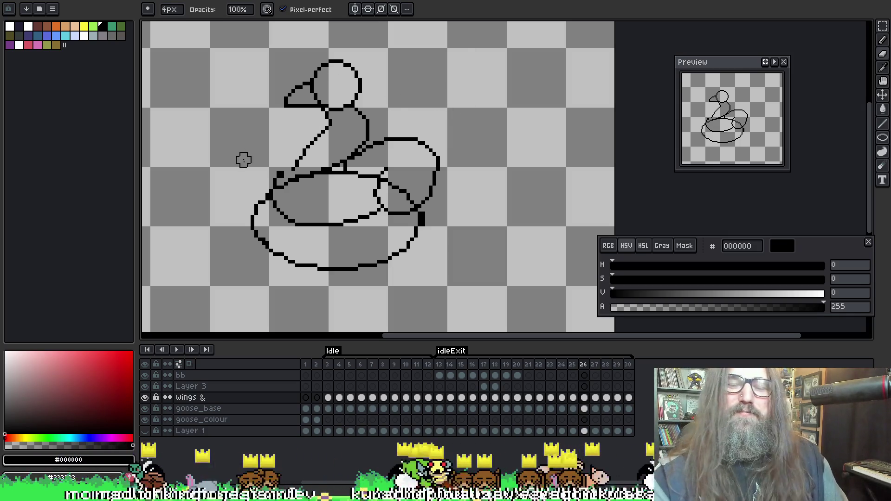
{"action": "key", "text": "i"}
{"action": "key", "text": "b"}
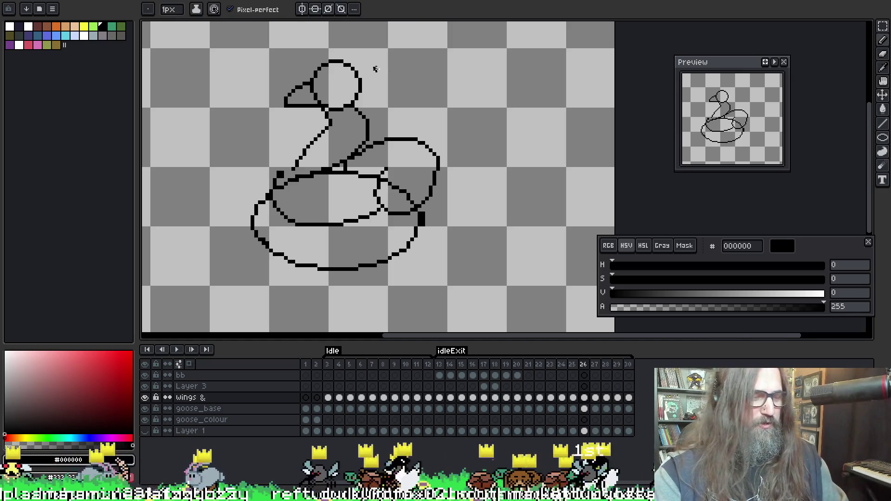
{"action": "key", "text": "e"}
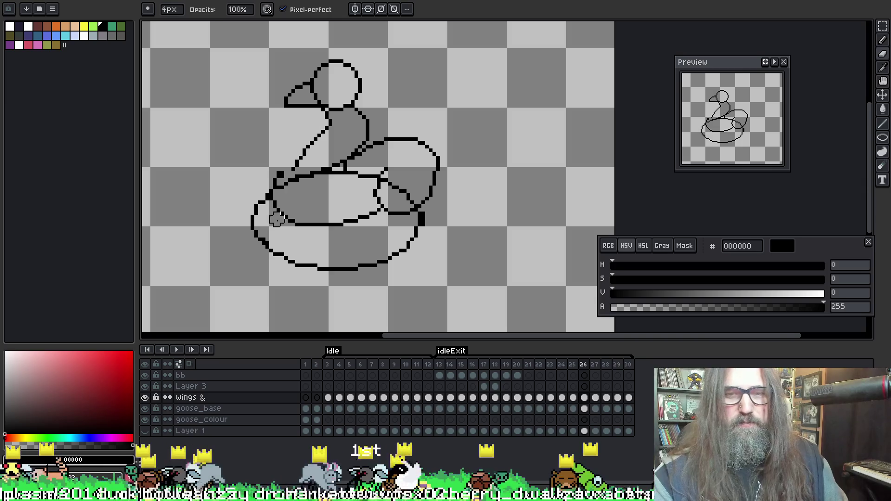
{"action": "key", "text": "alt+Down"}
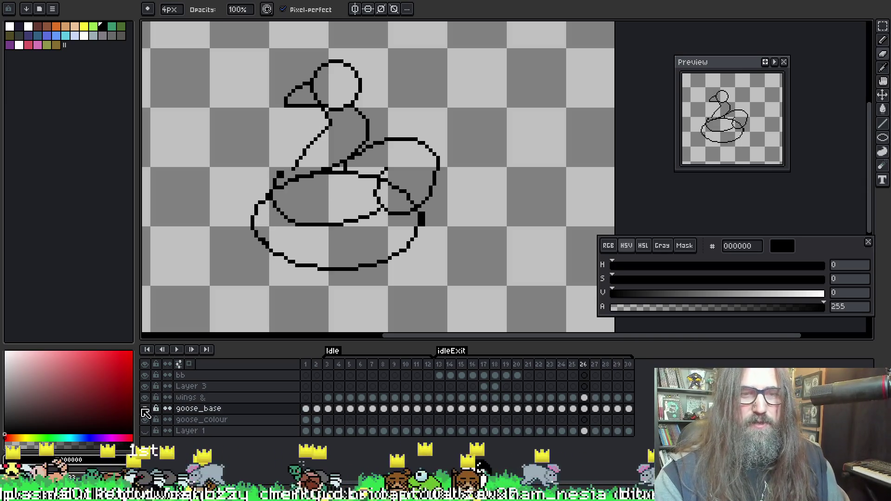
Erase the large lower body ellipse from frame 26's goose_base outline
{"action": "left_click", "coordinate": [144, 410]}
{"action": "left_click", "coordinate": [145, 409]}
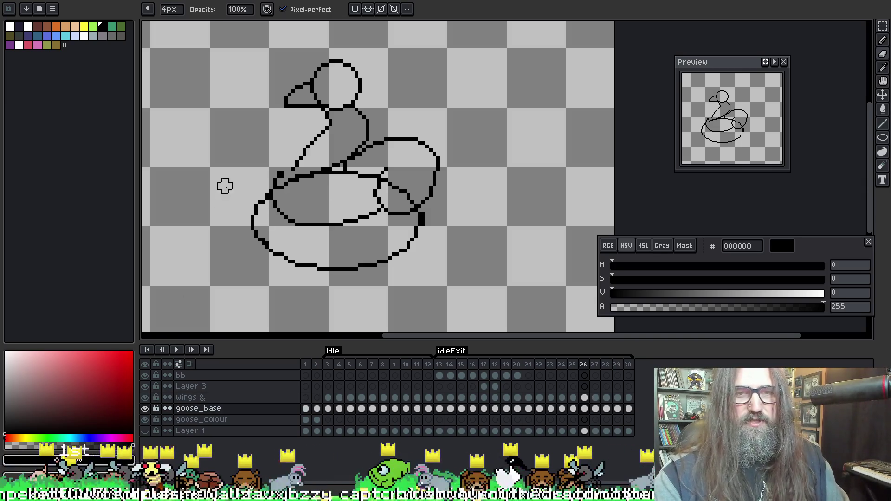
{"action": "mouse_move", "coordinate": [258, 205]}
{"action": "left_mouse_down"}
{"action": "mouse_move", "coordinate": [260, 224]}
{"action": "mouse_move", "coordinate": [294, 264]}
{"action": "mouse_move", "coordinate": [396, 260]}
{"action": "mouse_move", "coordinate": [418, 233]}
{"action": "mouse_move", "coordinate": [394, 185]}
{"action": "mouse_move", "coordinate": [272, 183]}
{"action": "mouse_move", "coordinate": [265, 175]}
{"action": "left_mouse_up"}
{"action": "key", "text": "b"}
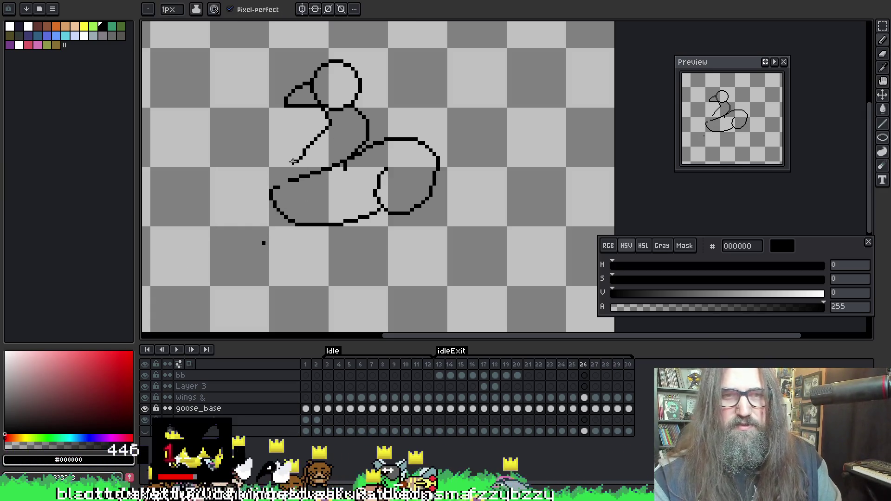
Turn on onion skin and sketch a replacement lower-body ellipse, comparing with neighbouring frames
{"action": "key", "text": "F3"}
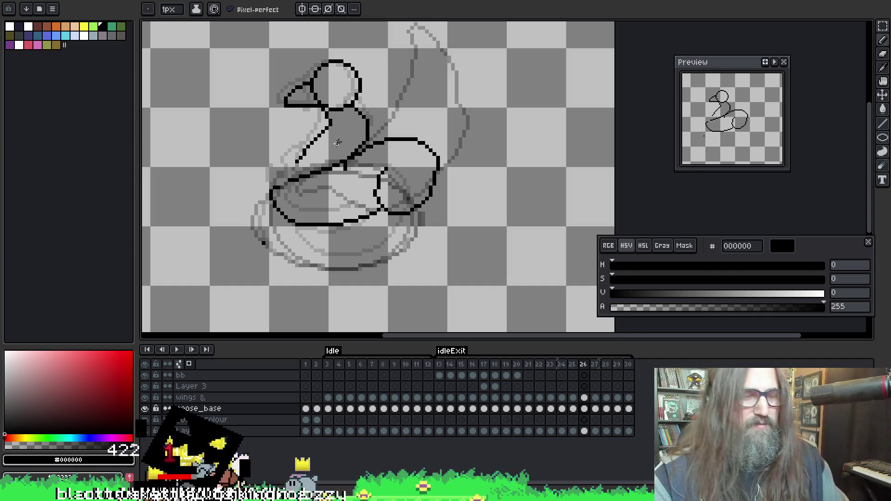
{"action": "mouse_move", "coordinate": [285, 184]}
{"action": "left_mouse_down"}
{"action": "mouse_move", "coordinate": [325, 237]}
{"action": "mouse_move", "coordinate": [377, 213]}
{"action": "left_mouse_up"}
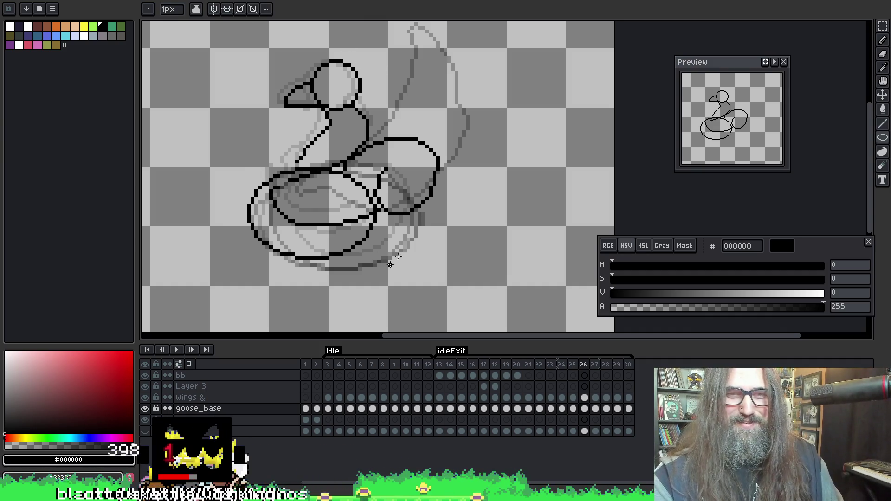
{"action": "key", "text": "ctrl+z"}
{"action": "mouse_move", "coordinate": [263, 173]}
{"action": "left_mouse_down"}
{"action": "mouse_move", "coordinate": [426, 269]}
{"action": "mouse_move", "coordinate": [411, 265]}
{"action": "left_mouse_up"}
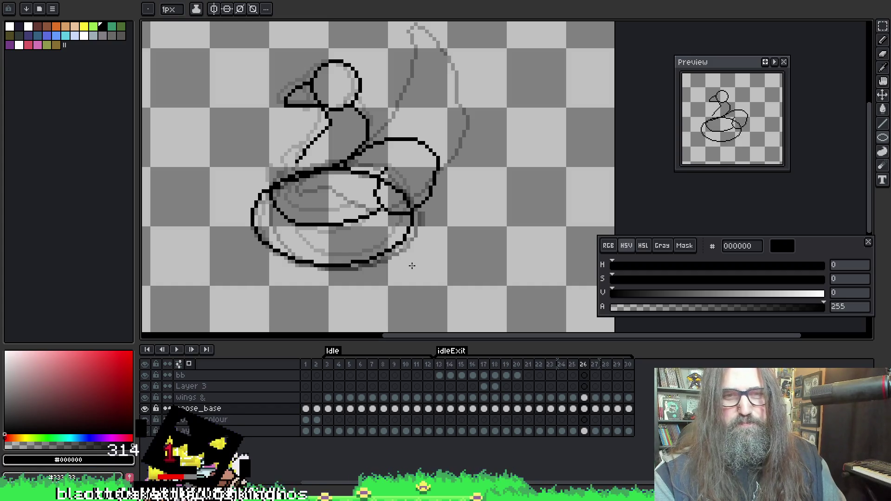
{"action": "mouse_move", "coordinate": [412, 267]}
{"action": "left_mouse_down"}
{"action": "mouse_move", "coordinate": [419, 253]}
{"action": "mouse_move", "coordinate": [417, 267]}
{"action": "left_mouse_up"}
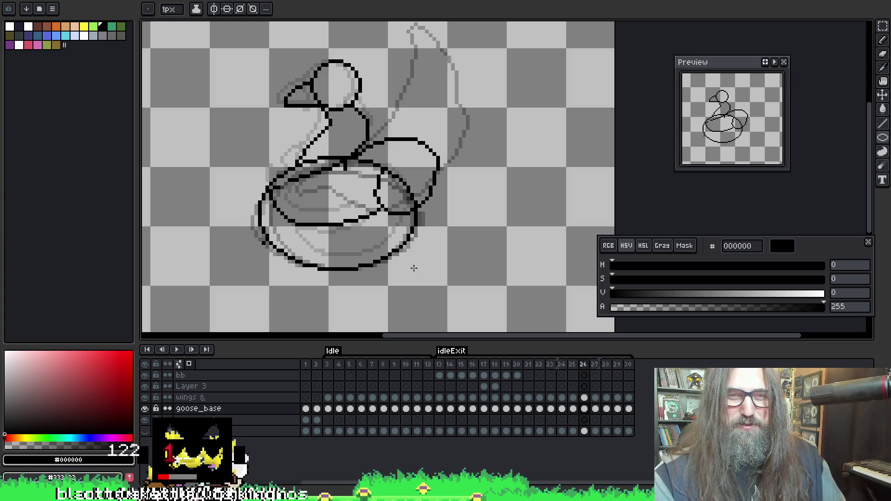
{"action": "left_click_drag", "start_coordinate": [414, 267], "coordinate": [416, 268]}
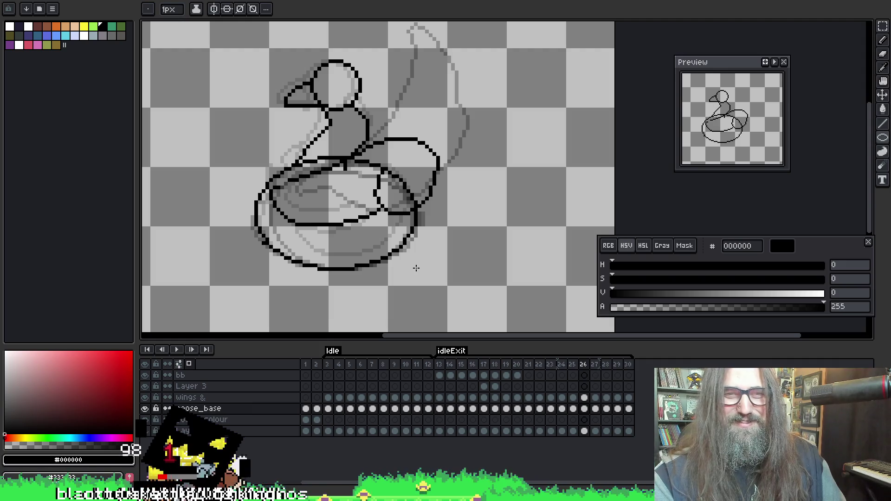
{"action": "key", "text": "Left"}
{"action": "key", "text": "Right"}
{"action": "key", "text": "Right"}
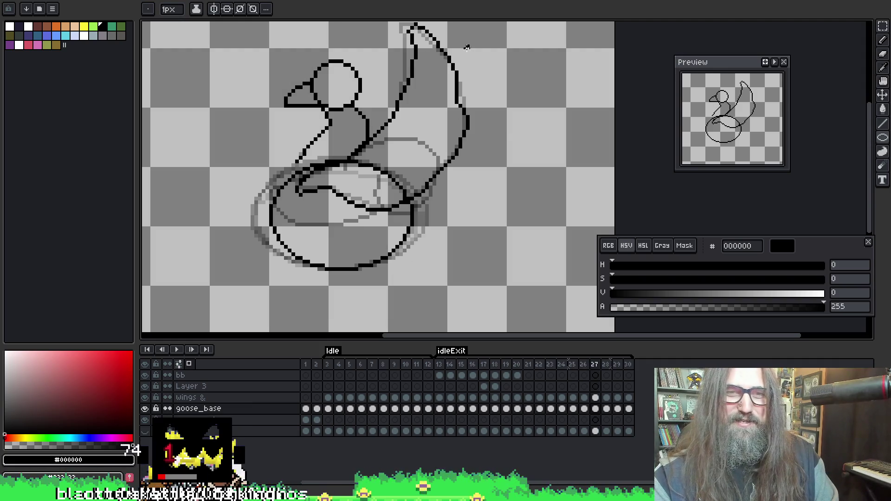
{"action": "key", "text": "Left"}
{"action": "key", "text": "Left"}
{"action": "key", "text": "b"}
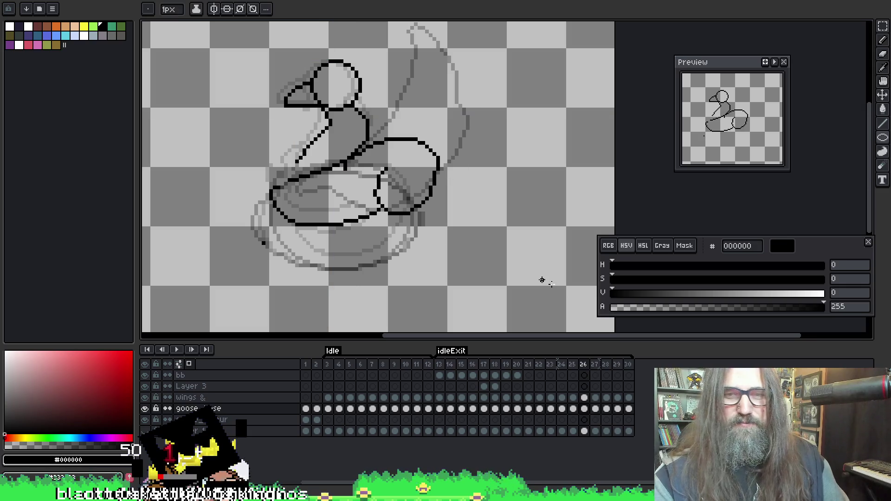
Draw a body ellipse over frame 26's lower body on goose_base, then undo the solid-filled result
{"action": "left_click", "coordinate": [584, 409]}
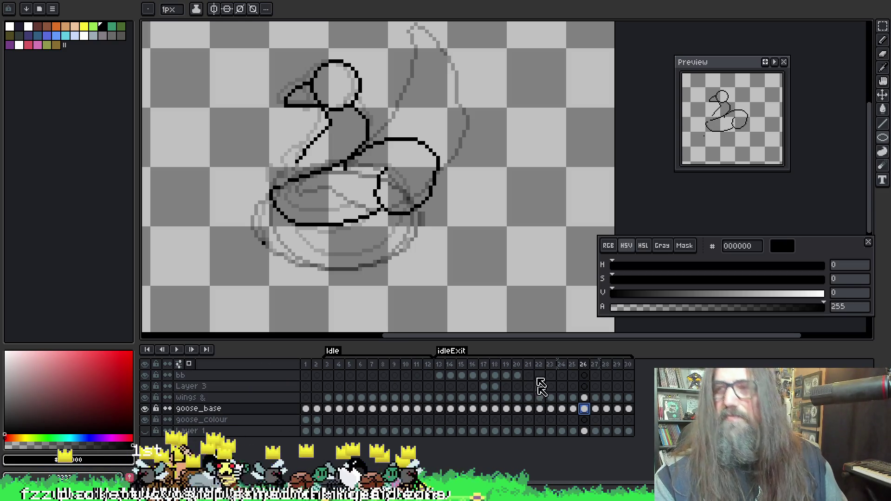
{"action": "key", "text": "shift+u"}
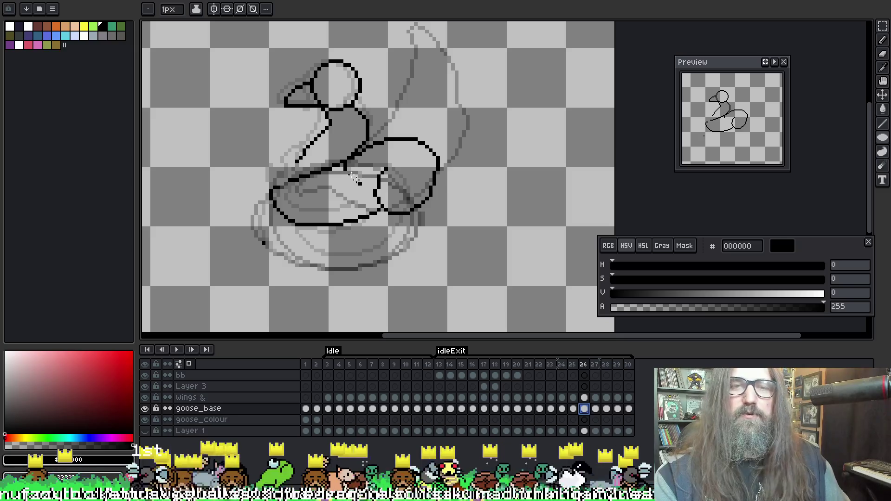
{"action": "mouse_move", "coordinate": [272, 182]}
{"action": "left_mouse_down"}
{"action": "mouse_move", "coordinate": [362, 255]}
{"action": "mouse_move", "coordinate": [427, 273]}
{"action": "mouse_move", "coordinate": [422, 260]}
{"action": "mouse_move", "coordinate": [407, 263]}
{"action": "left_mouse_up"}
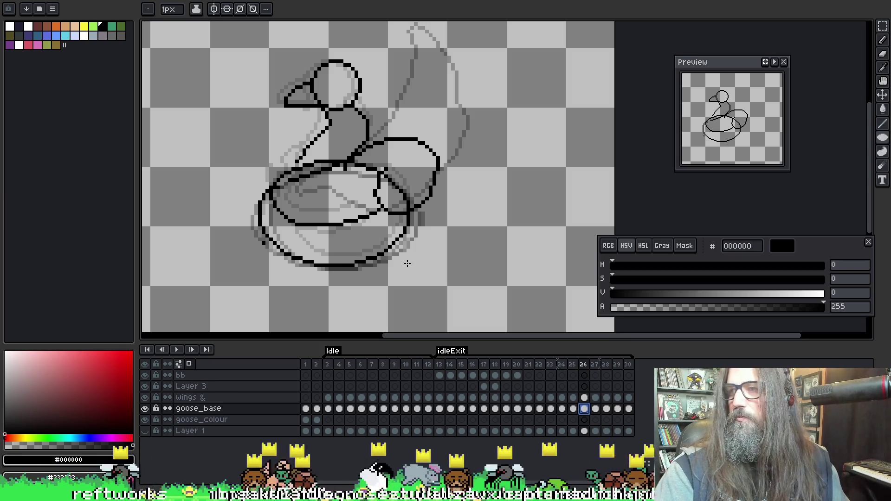
{"action": "left_click_drag", "start_coordinate": [407, 264], "coordinate": [407, 262]}
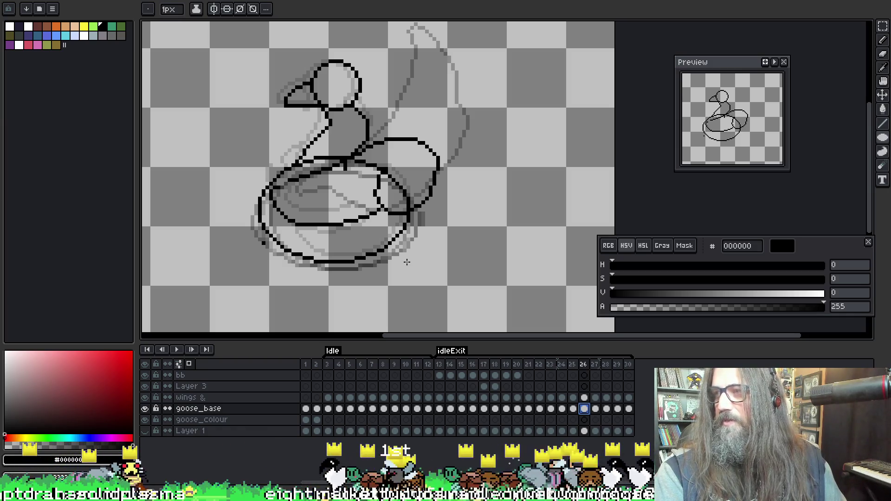
{"action": "left_click_drag", "start_coordinate": [407, 262], "coordinate": [415, 270]}
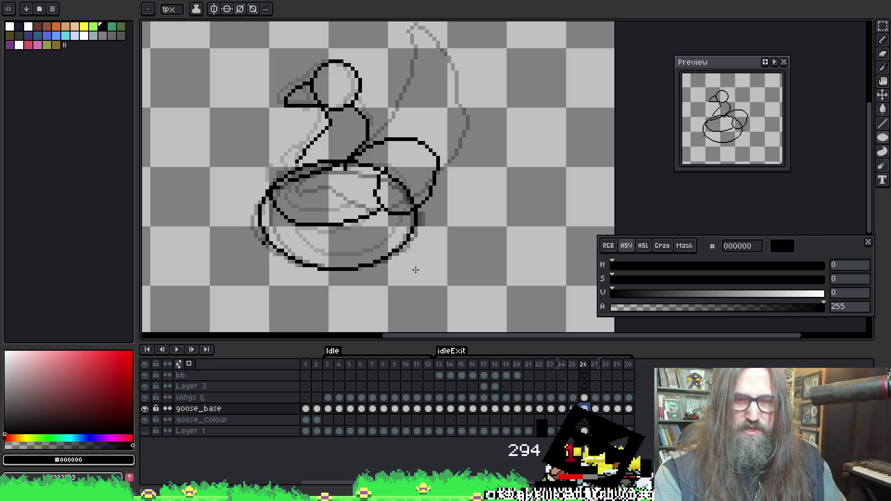
{"action": "left_click_drag", "start_coordinate": [416, 270], "coordinate": [416, 268]}
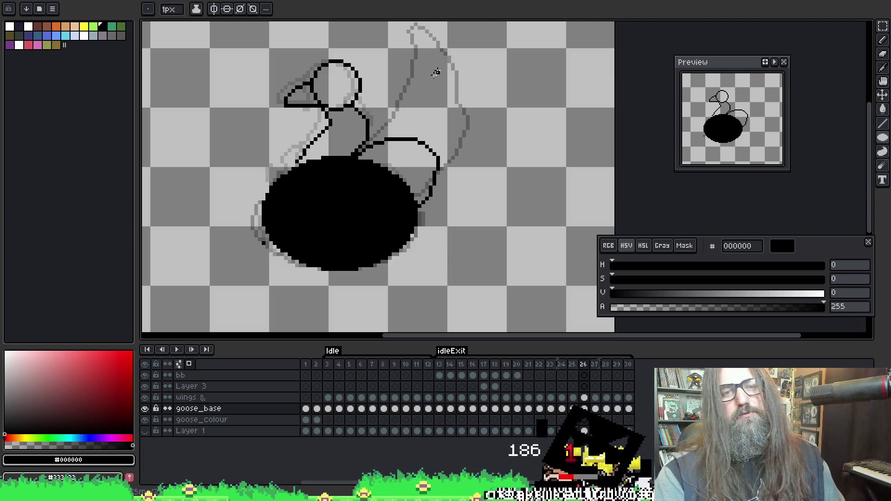
{"action": "key", "text": "ctrl+z"}
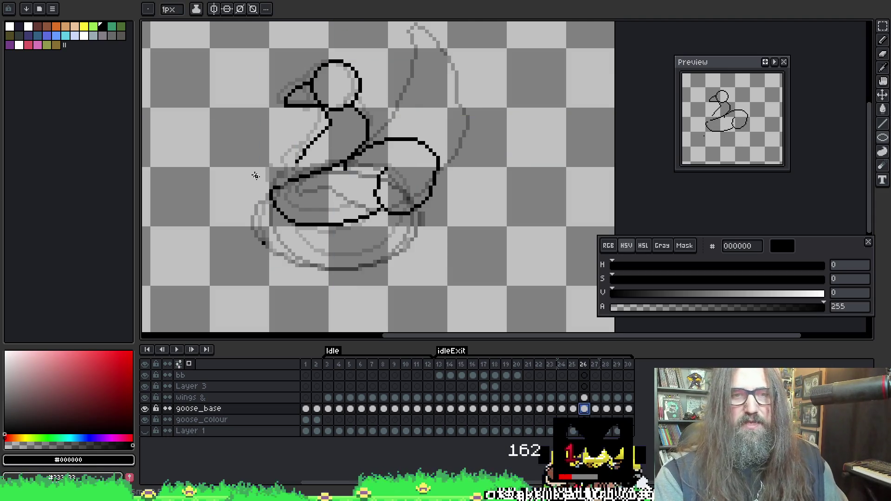
Drag a hollow oval outline around frame 26's whole lower body, fine-tuning its lower edge
{"action": "mouse_move", "coordinate": [256, 175]}
{"action": "left_mouse_down"}
{"action": "mouse_move", "coordinate": [373, 253]}
{"action": "mouse_move", "coordinate": [366, 260]}
{"action": "mouse_move", "coordinate": [360, 250]}
{"action": "mouse_move", "coordinate": [401, 268]}
{"action": "mouse_move", "coordinate": [411, 261]}
{"action": "mouse_move", "coordinate": [402, 269]}
{"action": "left_mouse_up"}
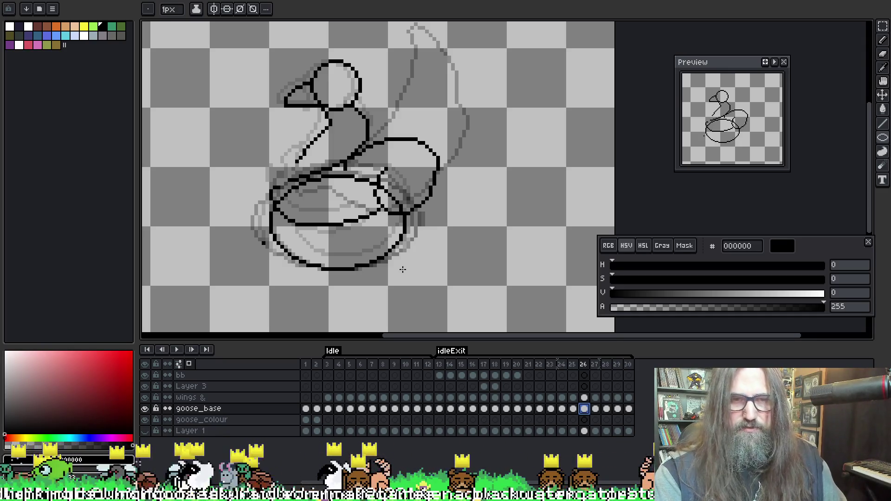
{"action": "left_click_drag", "start_coordinate": [403, 269], "coordinate": [403, 268]}
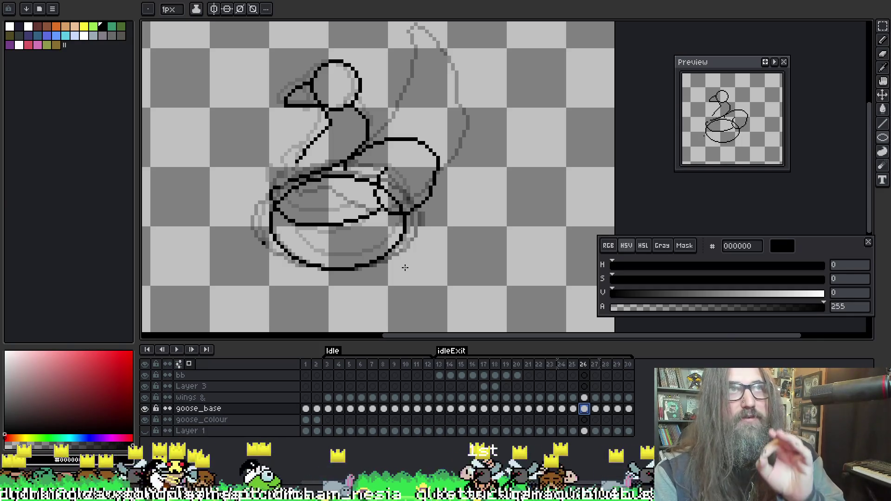
{"action": "left_click_drag", "start_coordinate": [405, 267], "coordinate": [405, 268]}
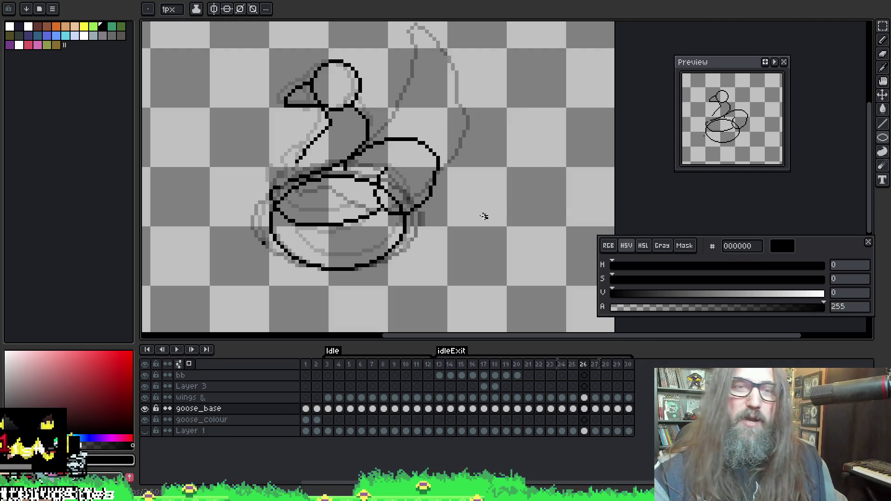
Play the goose animation zoomed out and stop it on frame 27's raised-wing pose
{"action": "scroll", "coordinate": [484, 216], "scroll_direction": "down", "scroll_amount": 1}
{"action": "key", "text": "Return"}
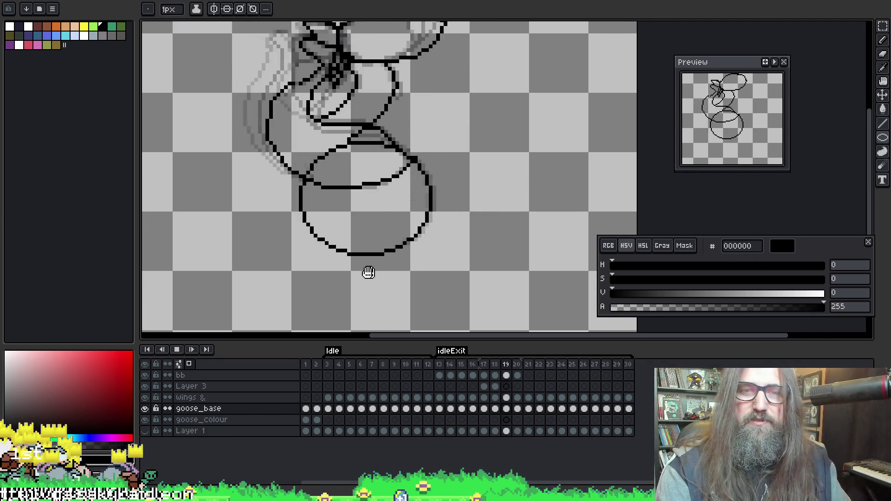
{"action": "scroll", "coordinate": [368, 272], "scroll_direction": "down", "scroll_amount": 1}
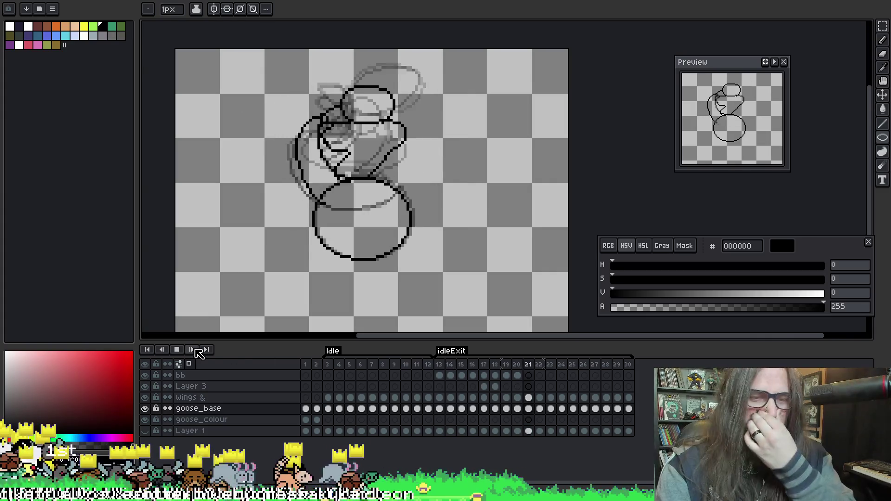
{"action": "left_click", "coordinate": [328, 364]}
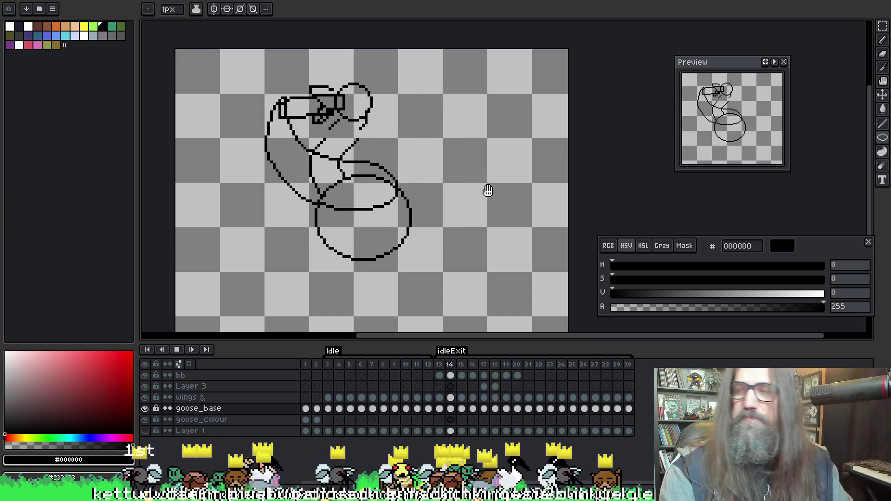
{"action": "key", "text": "Return"}
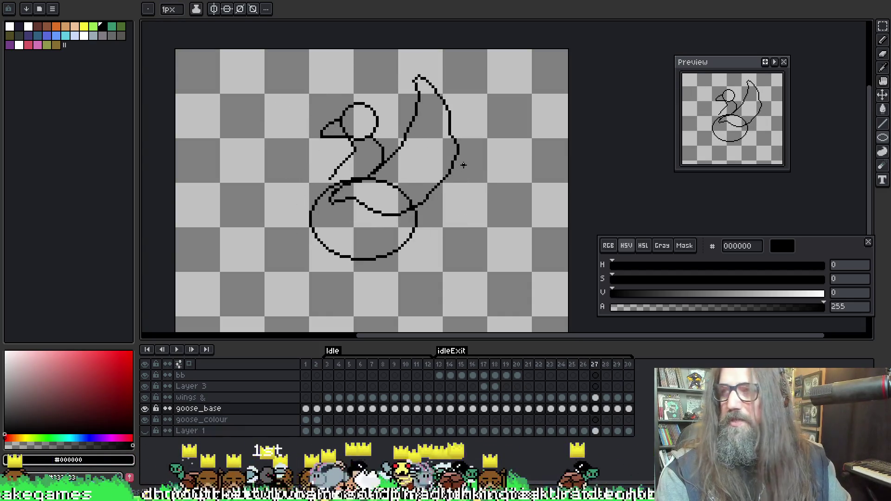
Step the timeline to frame 29 and pan to recentre the goose's raised-wing drawing
{"action": "key", "text": "Right"}
{"action": "key", "text": "Left"}
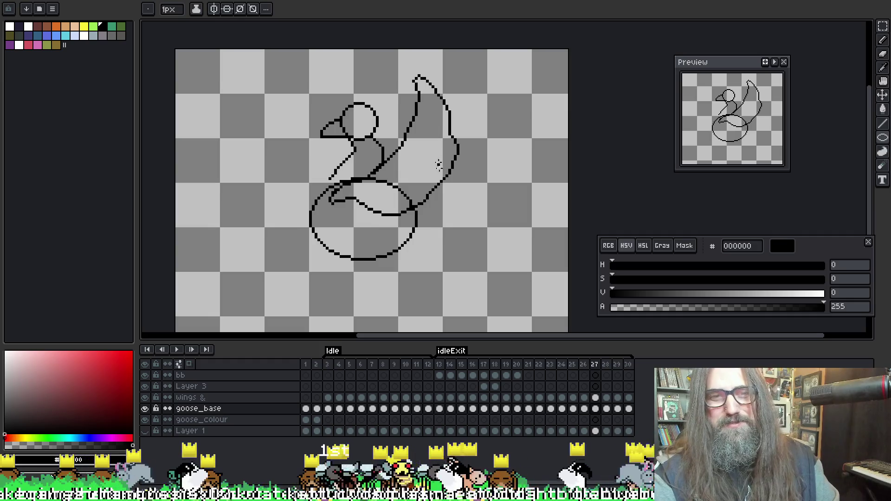
{"action": "key", "text": "Right"}
{"action": "key", "text": "Right"}
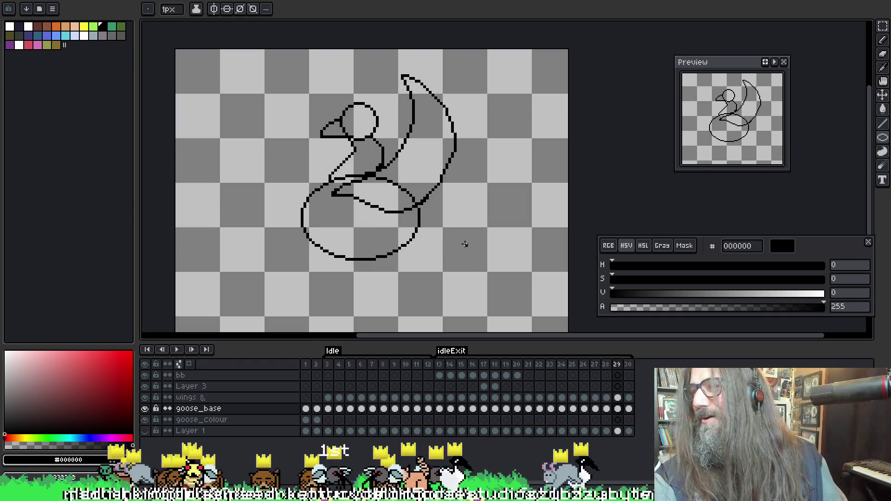
{"action": "mouse_move", "coordinate": [410, 184]}
{"action": "left_mouse_down"}
{"action": "mouse_move", "coordinate": [373, 203]}
{"action": "mouse_move", "coordinate": [407, 188]}
{"action": "left_mouse_up"}
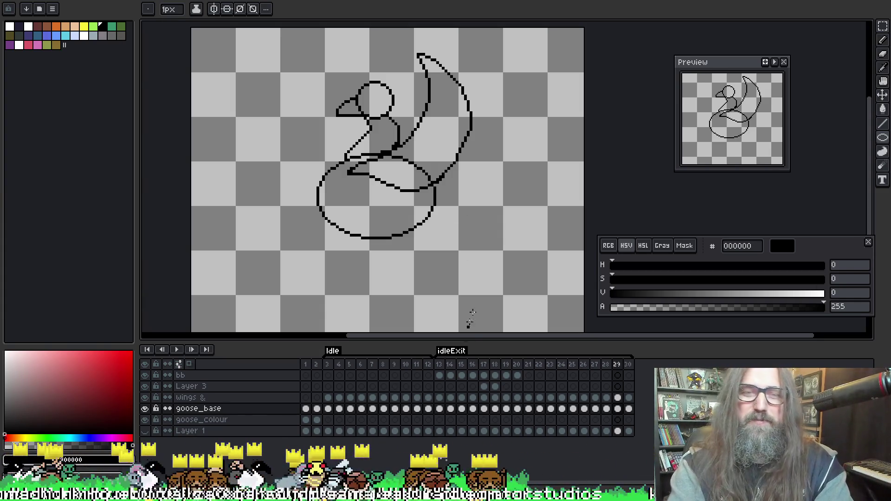
{"action": "left_click_drag", "start_coordinate": [408, 233], "coordinate": [441, 192]}
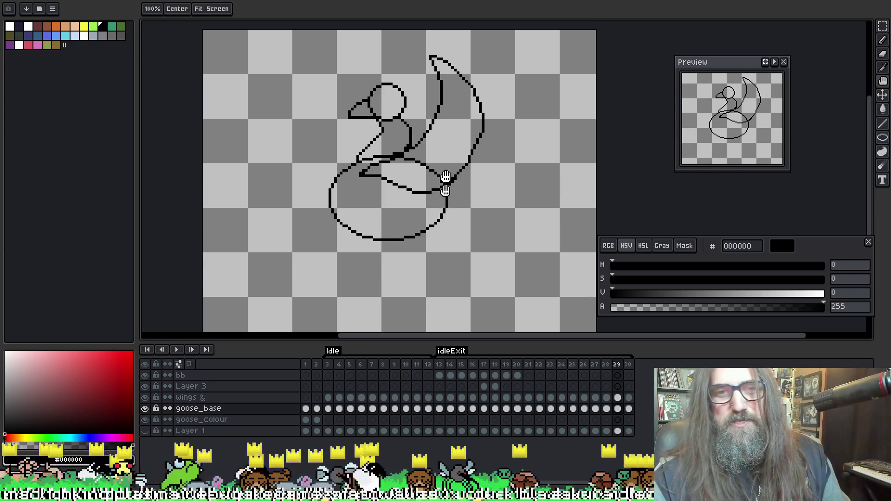
Recentre the goose and cycle through Eyedropper, Eraser and Pencil, ending on the Pencil
{"action": "left_click_drag", "start_coordinate": [404, 216], "coordinate": [342, 171]}
{"action": "key", "text": "i"}
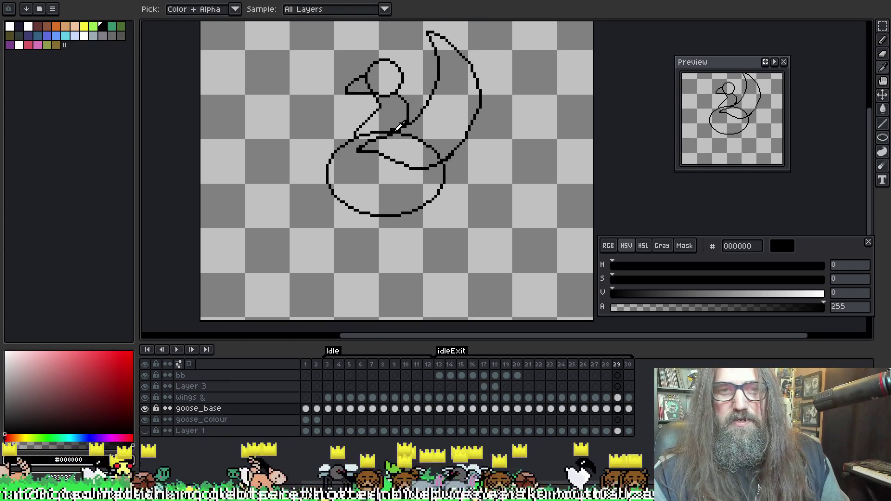
{"action": "key", "text": "b"}
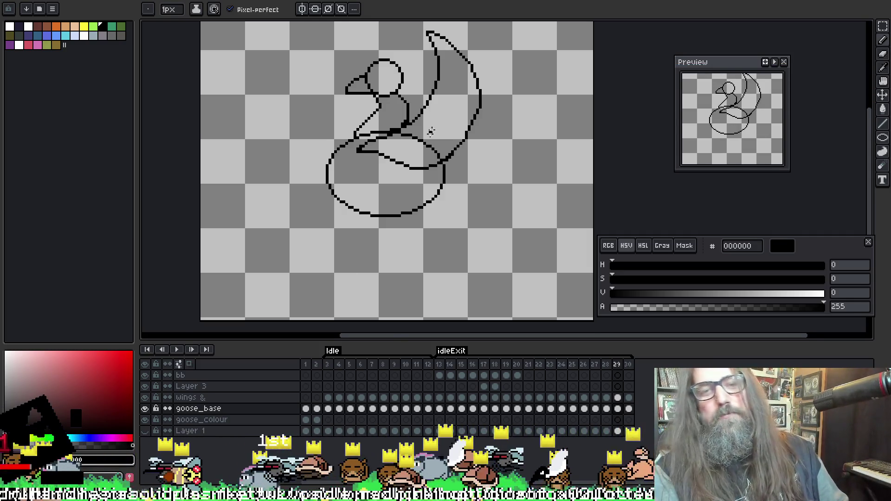
{"action": "left_click_drag", "start_coordinate": [434, 125], "coordinate": [426, 157]}
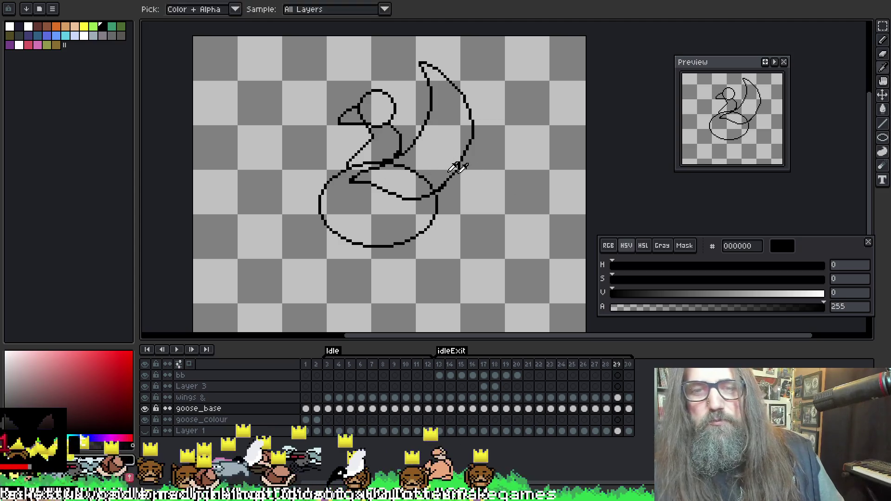
{"action": "key", "text": "e"}
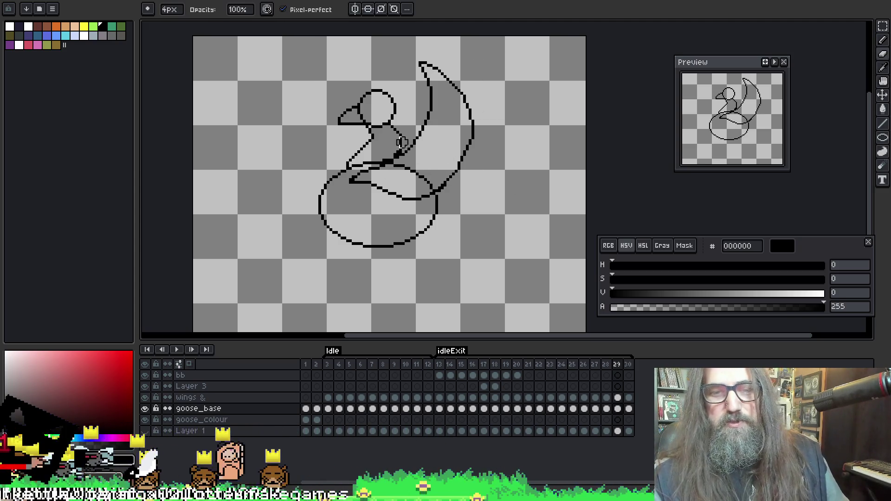
{"action": "key", "text": "o"}
{"action": "key", "text": "b"}
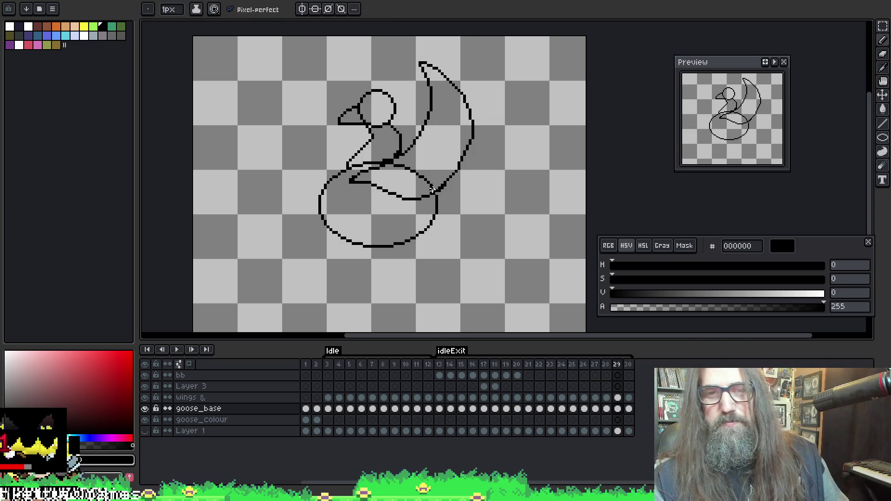
Play and stop the animation, then step the frames back toward frame 26
{"action": "key", "text": "Return"}
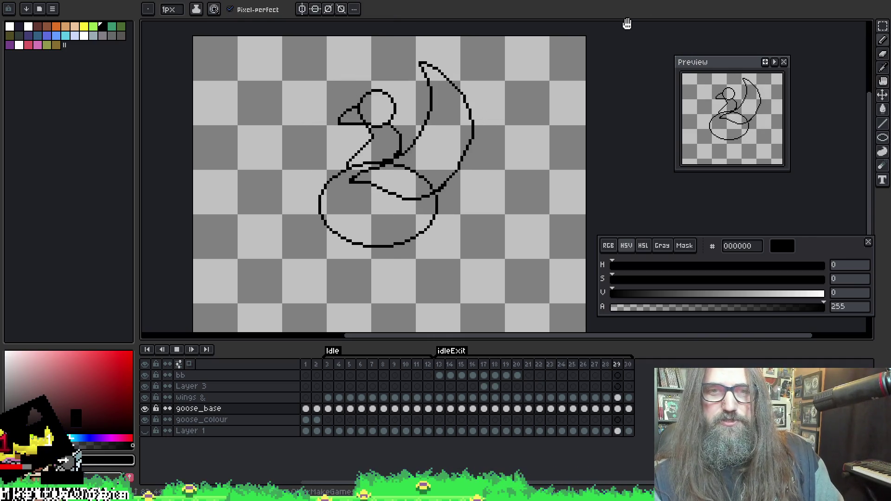
{"action": "key", "text": "Return"}
{"action": "key", "text": "Left"}
{"action": "key", "text": "Left"}
{"action": "key", "text": "Left"}
{"action": "key", "text": "Right"}
{"action": "key", "text": "Left"}
{"action": "key", "text": "Left"}
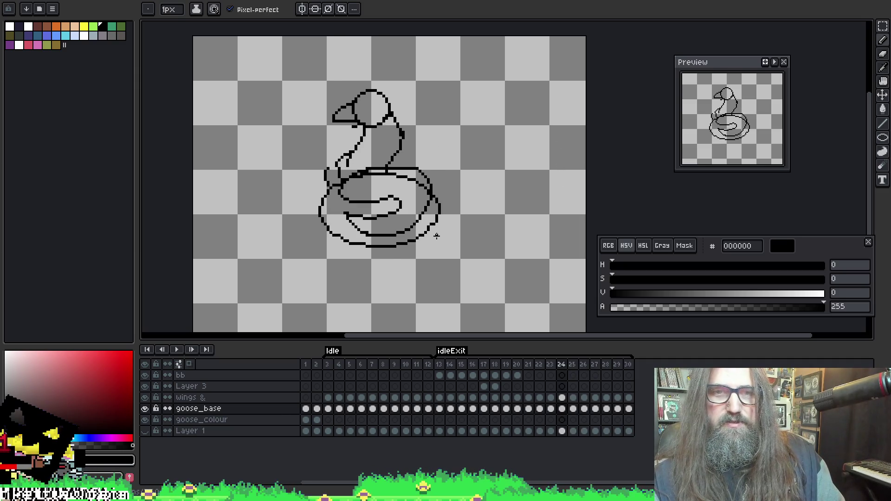
Flip between neighbouring frames to compare the folded-wing and raised-wing poses
{"action": "key", "text": "Right"}
{"action": "key", "text": "Right"}
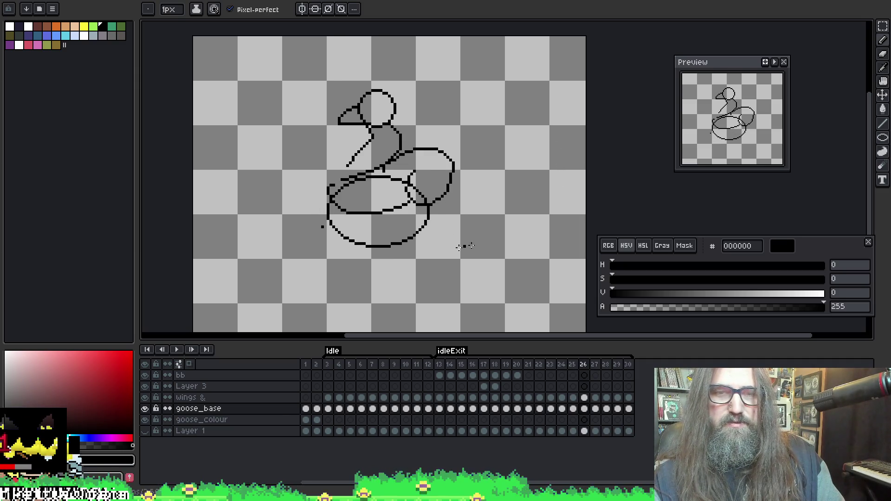
{"action": "key", "text": "Right"}
{"action": "key", "text": "Left"}
{"action": "key", "text": "Right"}
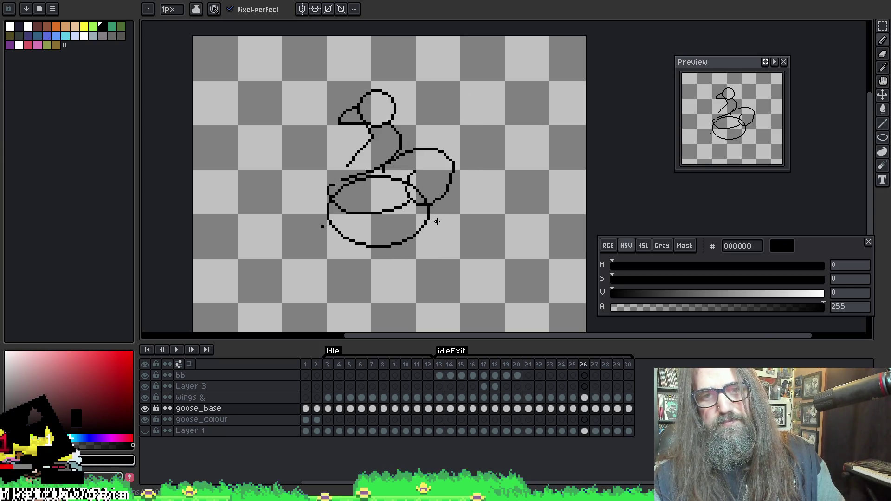
{"action": "key", "text": "Left"}
{"action": "key", "text": "Left"}
{"action": "key", "text": "Right"}
{"action": "key", "text": "Right"}
{"action": "key", "text": "Left"}
{"action": "key", "text": "Left"}
{"action": "key", "text": "Right"}
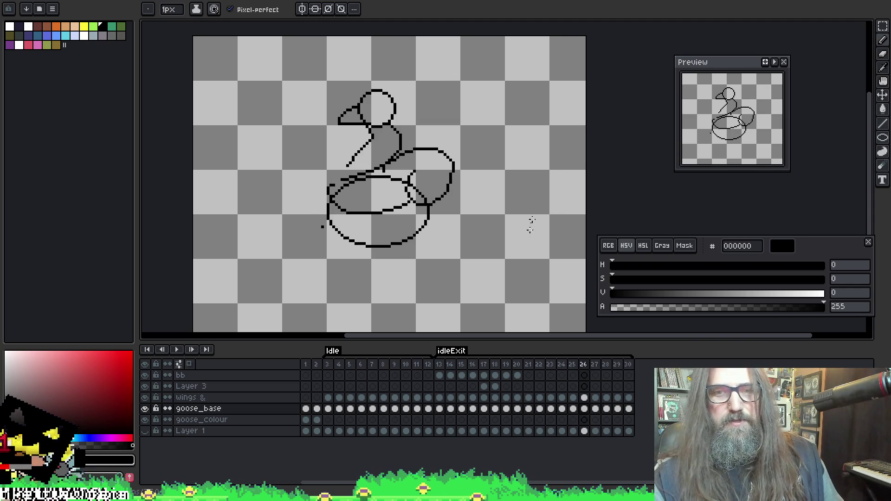
Erase the old lower-body arcs and crossing lines, then switch to the background hills sprite
{"action": "key", "text": "e"}
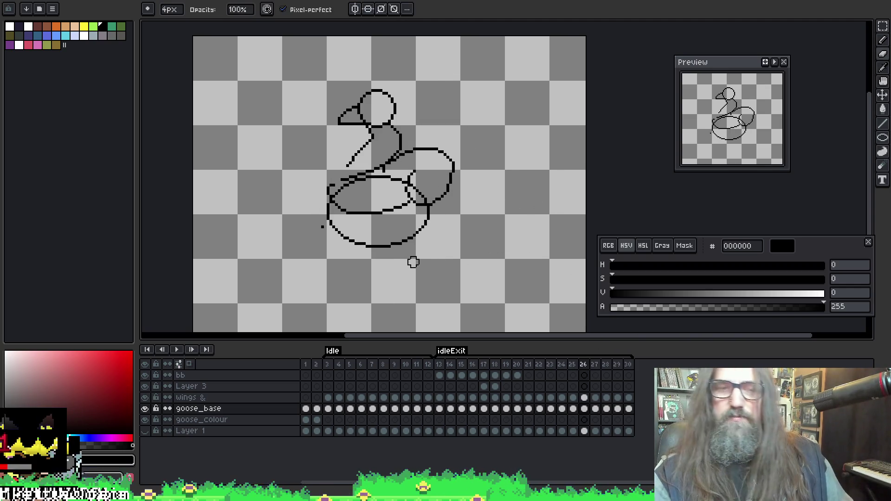
{"action": "mouse_move", "coordinate": [338, 242]}
{"action": "left_mouse_down"}
{"action": "mouse_move", "coordinate": [318, 222]}
{"action": "mouse_move", "coordinate": [331, 204]}
{"action": "mouse_move", "coordinate": [449, 197]}
{"action": "mouse_move", "coordinate": [383, 180]}
{"action": "mouse_move", "coordinate": [384, 240]}
{"action": "mouse_move", "coordinate": [417, 230]}
{"action": "mouse_move", "coordinate": [297, 243]}
{"action": "left_mouse_up"}
{"action": "key", "text": "b"}
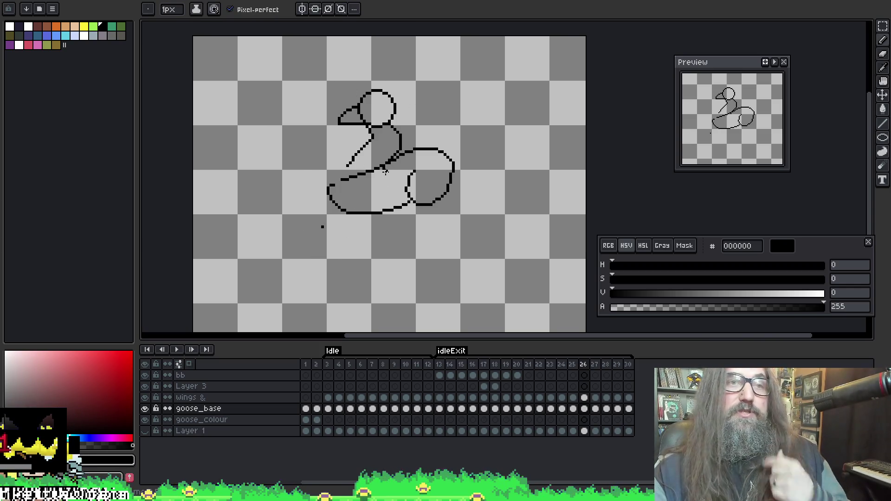
{"action": "key", "text": "ctrl+Tab"}
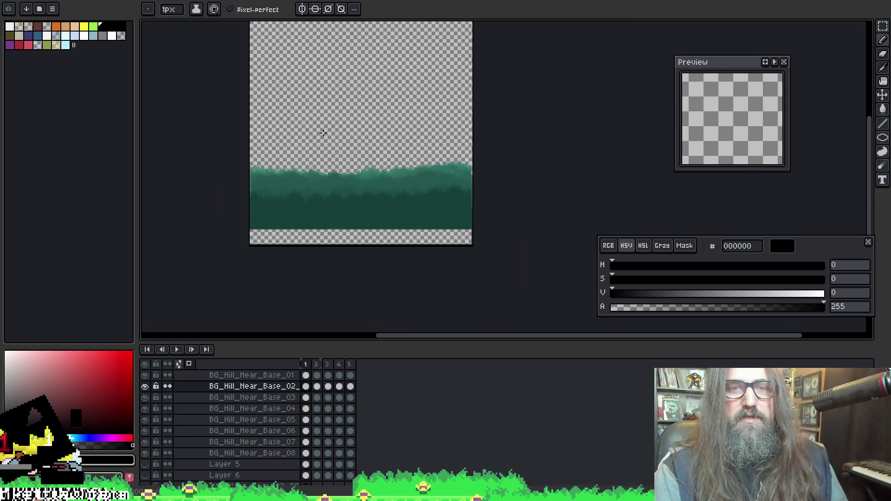
Show the BG_Hill_Near_Base_02 and _03 tree layers and far hill layer; collapse BG_Clouds
{"action": "scroll", "coordinate": [322, 157], "scroll_direction": "down", "scroll_amount": 2}
{"action": "scroll", "coordinate": [322, 157], "scroll_direction": "up", "scroll_amount": 1}
{"action": "scroll", "coordinate": [148, 450], "scroll_direction": "down", "scroll_amount": 3}
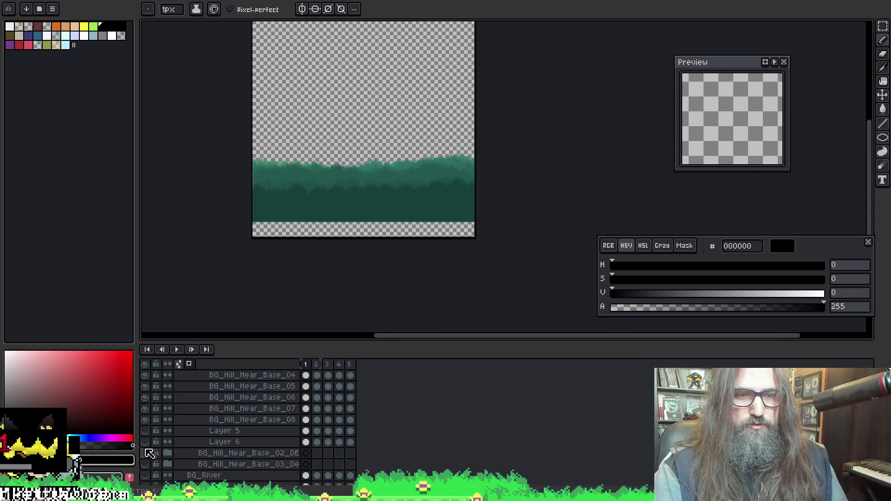
{"action": "scroll", "coordinate": [151, 427], "scroll_direction": "down", "scroll_amount": 4}
{"action": "left_click", "coordinate": [145, 409]}
{"action": "left_click", "coordinate": [144, 419]}
{"action": "left_click", "coordinate": [144, 453]}
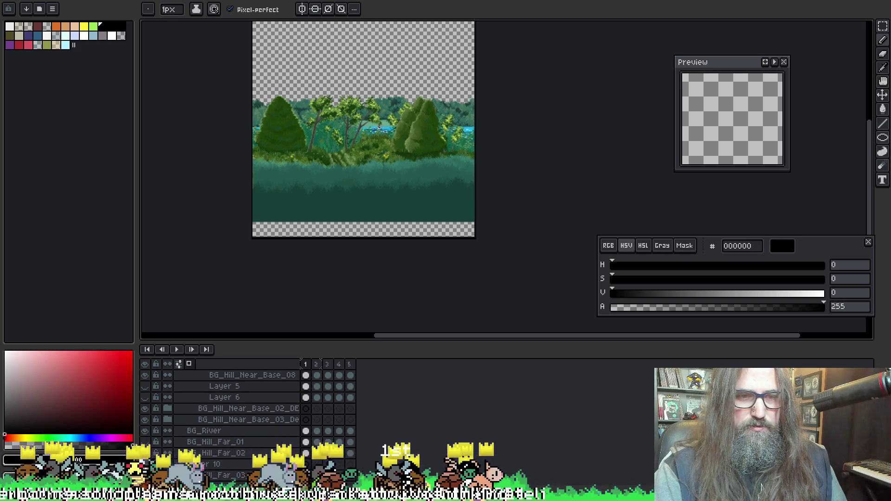
{"action": "scroll", "coordinate": [153, 441], "scroll_direction": "down", "scroll_amount": 4}
{"action": "left_click", "coordinate": [168, 442]}
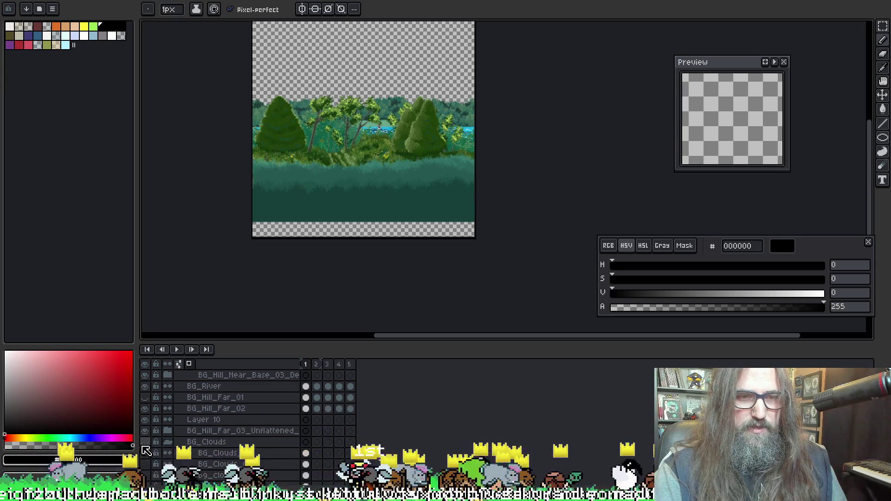
Make the Sun and sky background layers visible
{"action": "scroll", "coordinate": [158, 455], "scroll_direction": "down", "scroll_amount": 1}
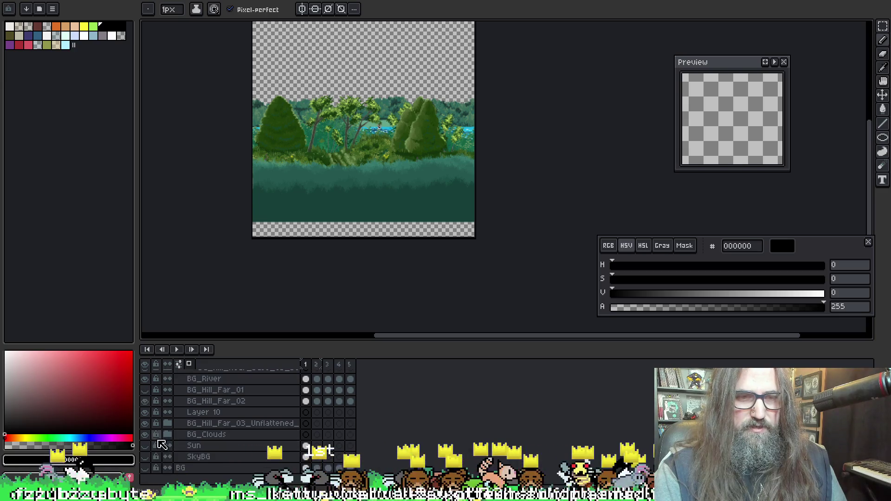
{"action": "left_click", "coordinate": [145, 446]}
{"action": "left_click", "coordinate": [145, 456]}
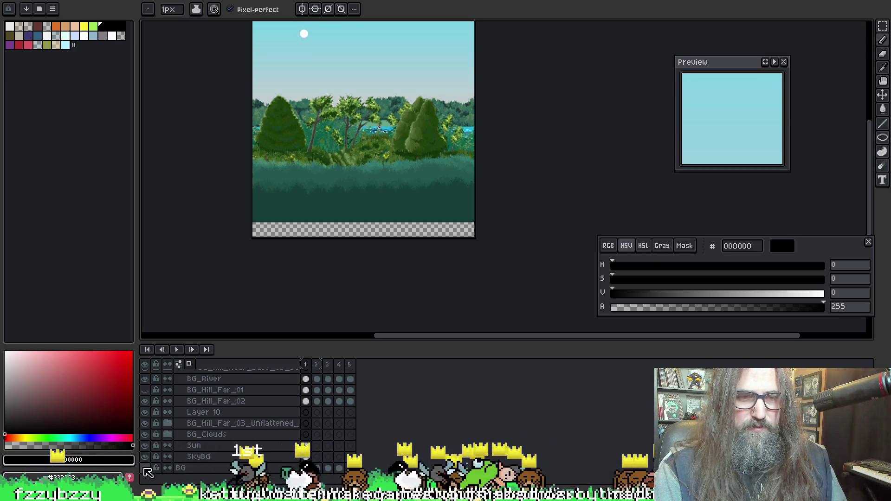
{"action": "scroll", "coordinate": [194, 457], "scroll_direction": "up", "scroll_amount": 5}
{"action": "scroll", "coordinate": [195, 457], "scroll_direction": "up", "scroll_amount": 5}
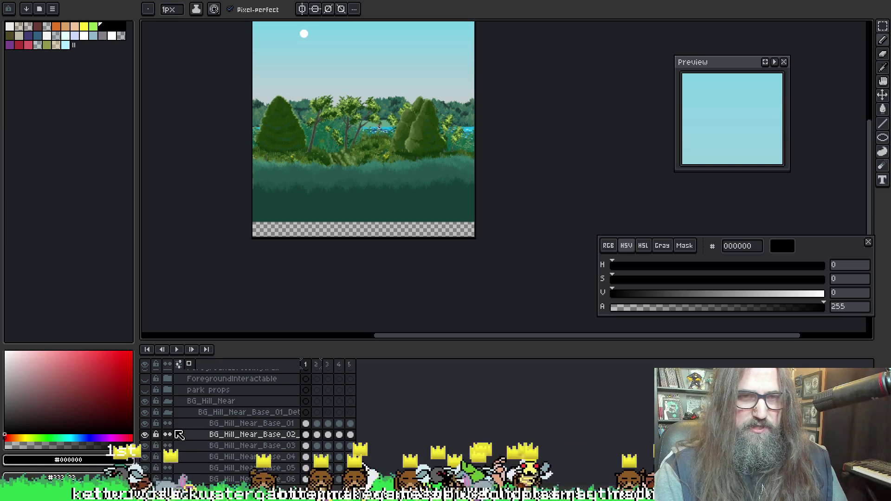
Show the park props, foreground wall, ground collision, Player and Characters layers
{"action": "left_click", "coordinate": [146, 390]}
{"action": "scroll", "coordinate": [147, 390], "scroll_direction": "up", "scroll_amount": 3}
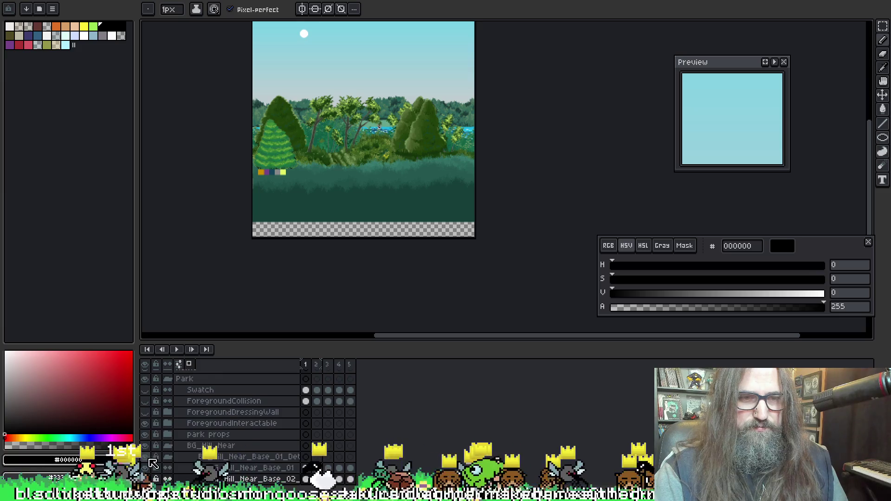
{"action": "left_click", "coordinate": [145, 413]}
{"action": "left_click", "coordinate": [145, 402]}
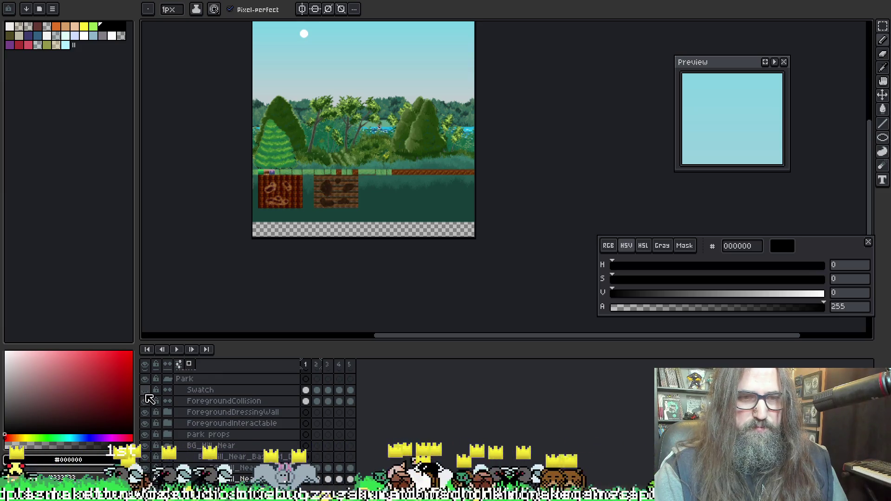
{"action": "scroll", "coordinate": [153, 403], "scroll_direction": "up", "scroll_amount": 3}
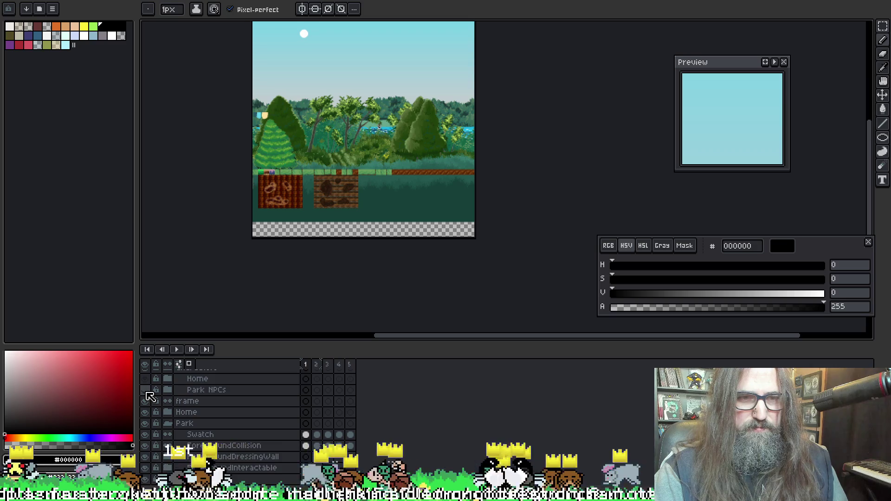
{"action": "scroll", "coordinate": [147, 401], "scroll_direction": "up", "scroll_amount": 2}
{"action": "mouse_move", "coordinate": [148, 403]}
{"action": "left_mouse_down"}
{"action": "mouse_move", "coordinate": [147, 377]}
{"action": "mouse_move", "coordinate": [145, 413]}
{"action": "mouse_move", "coordinate": [152, 400]}
{"action": "left_mouse_up"}
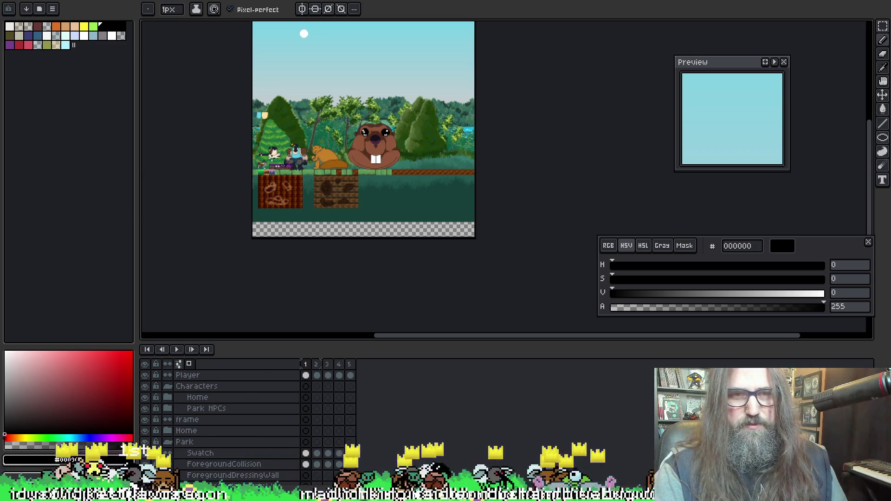
Zoom and pan across the park scene's goose and dog characters, then return to the goose sketch
{"action": "scroll", "coordinate": [274, 183], "scroll_direction": "up", "scroll_amount": 4}
{"action": "left_click_drag", "start_coordinate": [278, 204], "coordinate": [475, 135]}
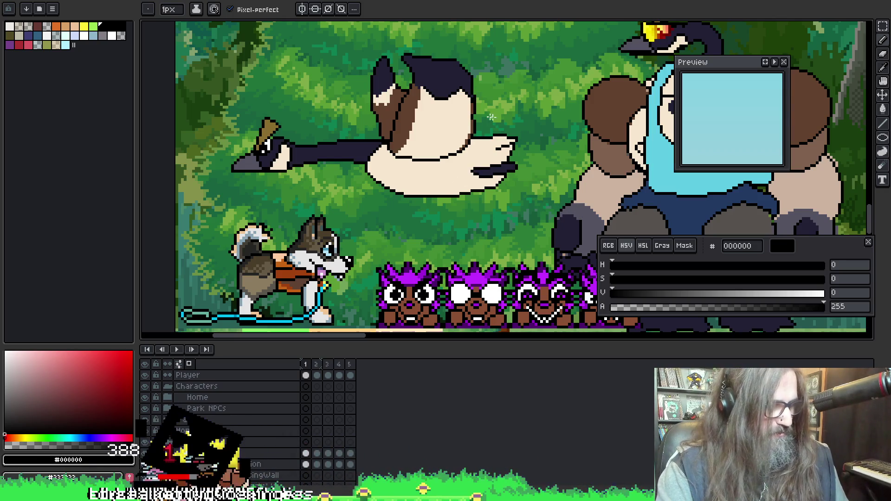
{"action": "scroll", "coordinate": [518, 101], "scroll_direction": "down", "scroll_amount": 3}
{"action": "mouse_move", "coordinate": [520, 197]}
{"action": "left_mouse_down"}
{"action": "mouse_move", "coordinate": [490, 191]}
{"action": "mouse_move", "coordinate": [774, 204]}
{"action": "mouse_move", "coordinate": [501, 191]}
{"action": "mouse_move", "coordinate": [520, 185]}
{"action": "mouse_move", "coordinate": [404, 158]}
{"action": "left_mouse_up"}
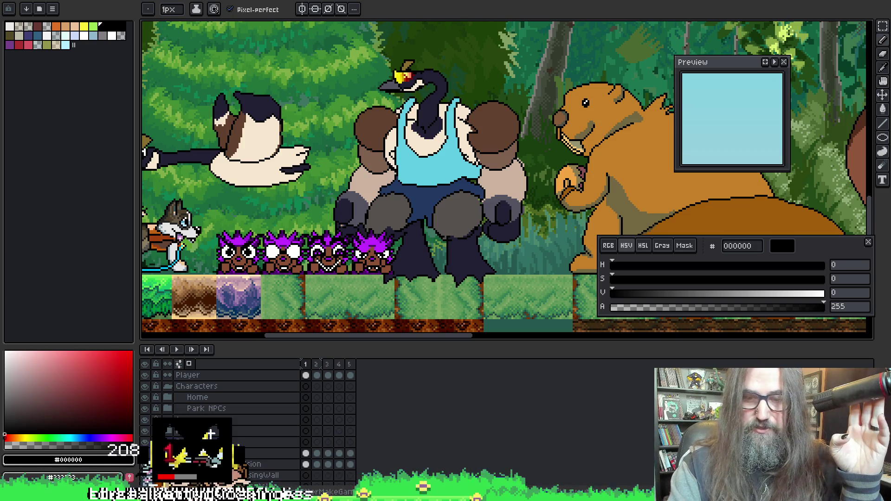
{"action": "mouse_move", "coordinate": [626, 494]}
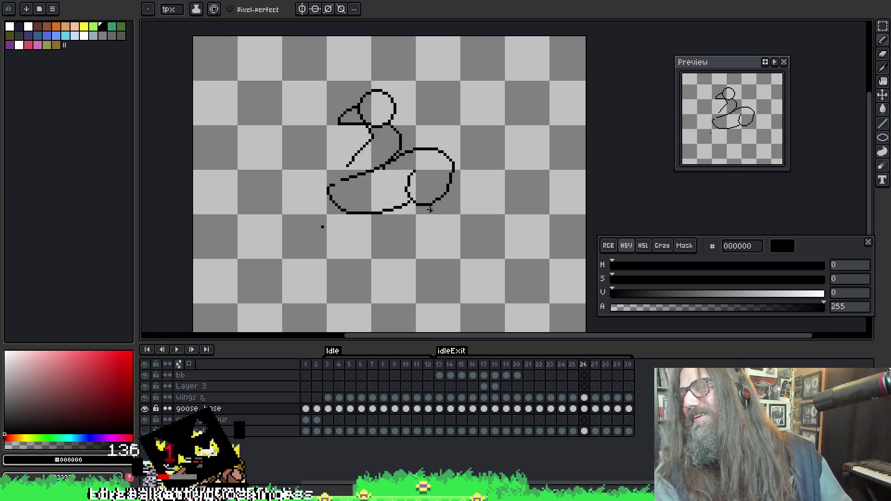
{"action": "mouse_move", "coordinate": [430, 210]}
{"action": "left_mouse_down"}
{"action": "mouse_move", "coordinate": [447, 189]}
{"action": "mouse_move", "coordinate": [434, 175]}
{"action": "mouse_move", "coordinate": [480, 166]}
{"action": "mouse_move", "coordinate": [451, 178]}
{"action": "left_mouse_up"}
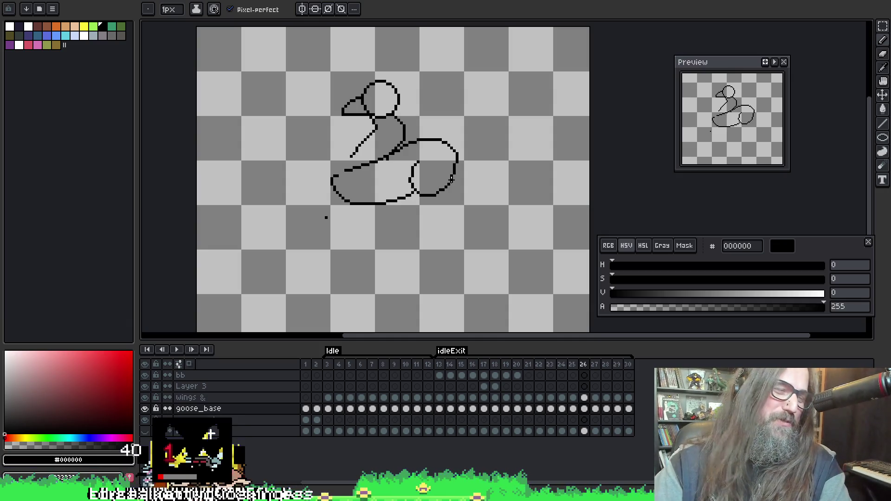
Cycle Eraser, Eyedropper and Pencil, then flip through frames around 26 to compare poses
{"action": "key", "text": "e"}
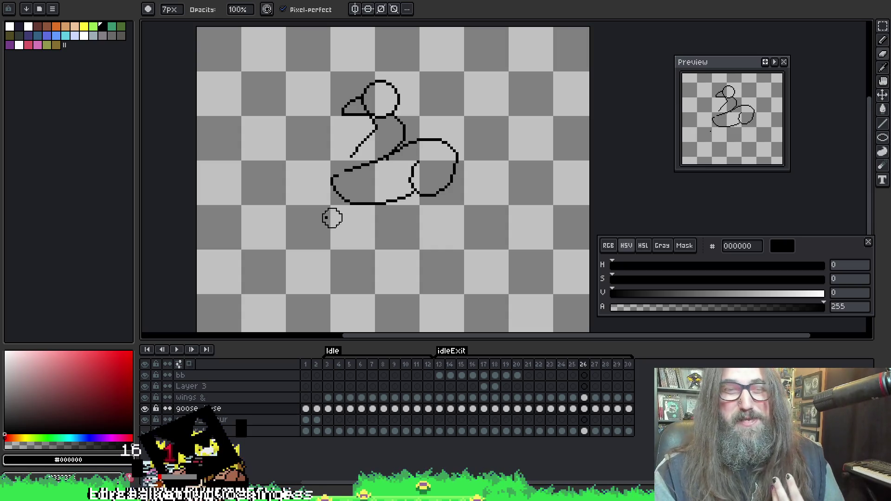
{"action": "key", "text": "o"}
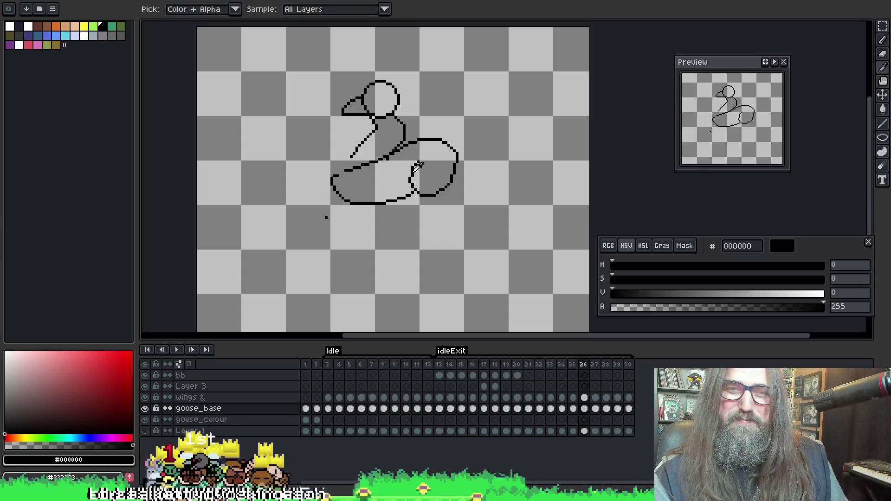
{"action": "key", "text": "b"}
{"action": "scroll", "coordinate": [400, 160], "scroll_direction": "up", "scroll_amount": 2}
{"action": "key", "text": "Right"}
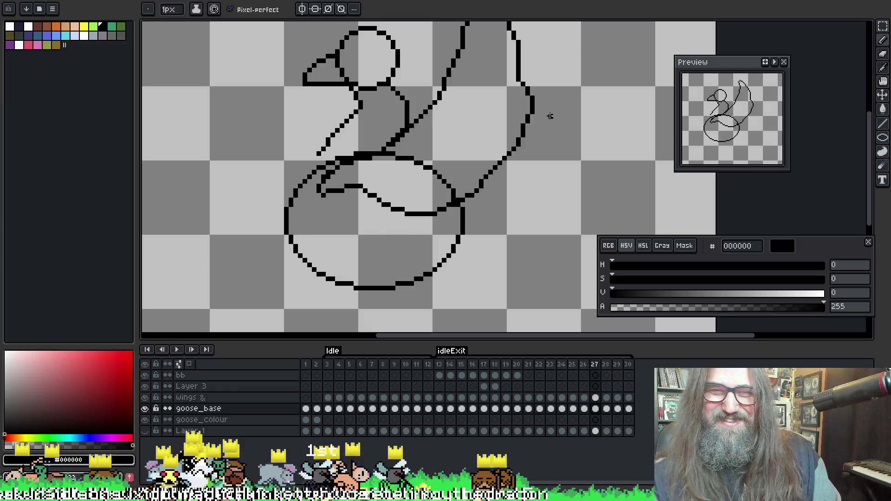
{"action": "key", "text": "Right"}
{"action": "key", "text": "Left"}
{"action": "key", "text": "Left"}
{"action": "key", "text": "Left"}
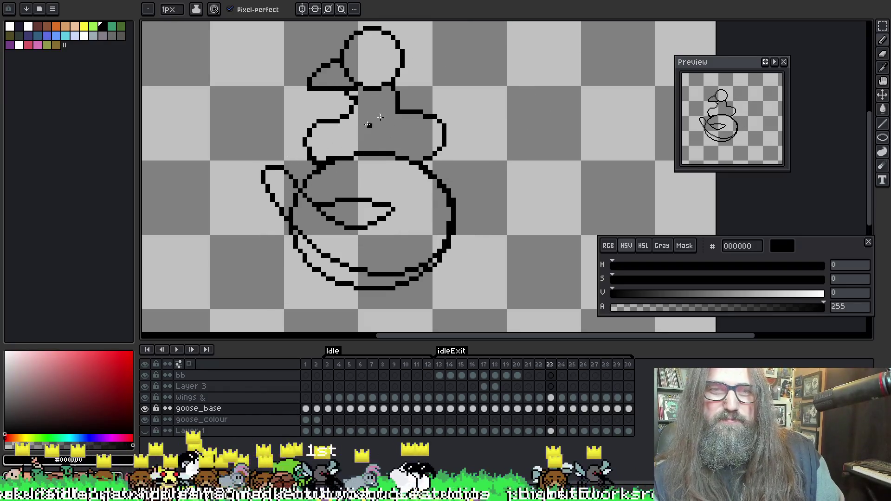
{"action": "key", "text": "Left"}
{"action": "key", "text": "Right"}
{"action": "key", "text": "Right"}
{"action": "key", "text": "Right"}
{"action": "key", "text": "Left"}
{"action": "key", "text": "Left"}
{"action": "key", "text": "Left"}
Turn on onion skin and draw a large body ellipse around the goose on frame 26
{"action": "key", "text": "Right"}
{"action": "key", "text": "Right"}
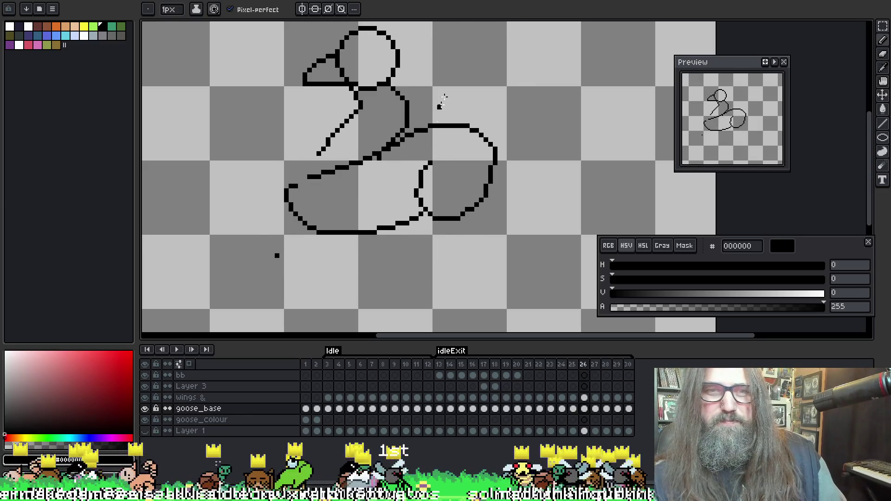
{"action": "key", "text": "F3"}
{"action": "key", "text": "Right"}
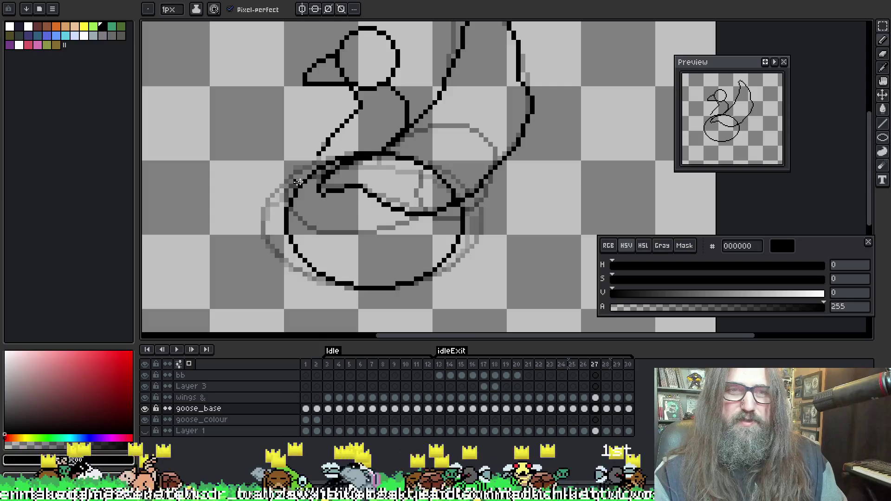
{"action": "key", "text": "Left"}
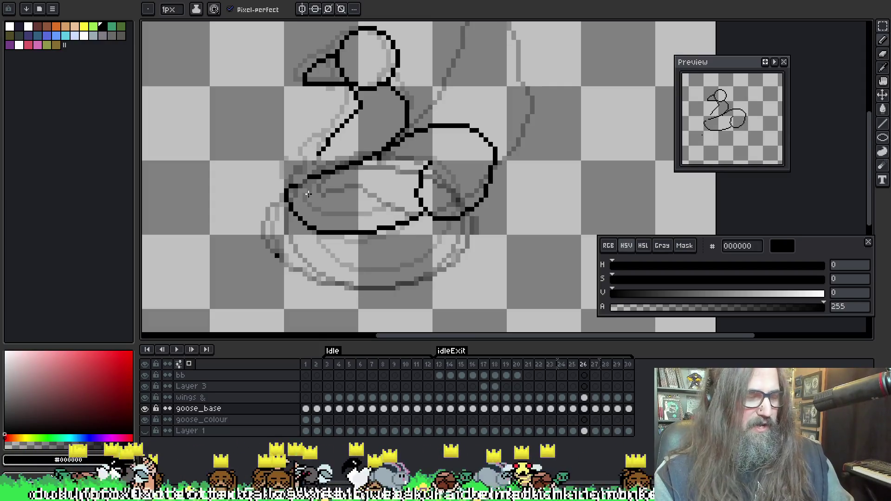
{"action": "key", "text": "u"}
{"action": "mouse_move", "coordinate": [276, 169]}
{"action": "left_mouse_down"}
{"action": "mouse_move", "coordinate": [423, 277]}
{"action": "mouse_move", "coordinate": [463, 278]}
{"action": "mouse_move", "coordinate": [453, 266]}
{"action": "mouse_move", "coordinate": [471, 280]}
{"action": "mouse_move", "coordinate": [468, 289]}
{"action": "left_mouse_up"}
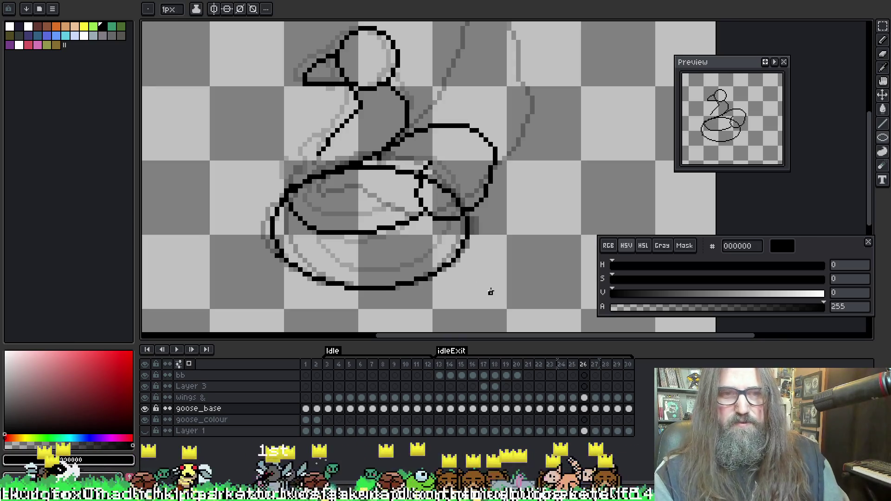
Compare the new body ellipse against neighbouring frames and recentre the goose
{"action": "key", "text": "Left"}
{"action": "key", "text": "Right"}
{"action": "key", "text": "Right"}
{"action": "key", "text": "Left"}
{"action": "key", "text": "Left"}
{"action": "key", "text": "Right"}
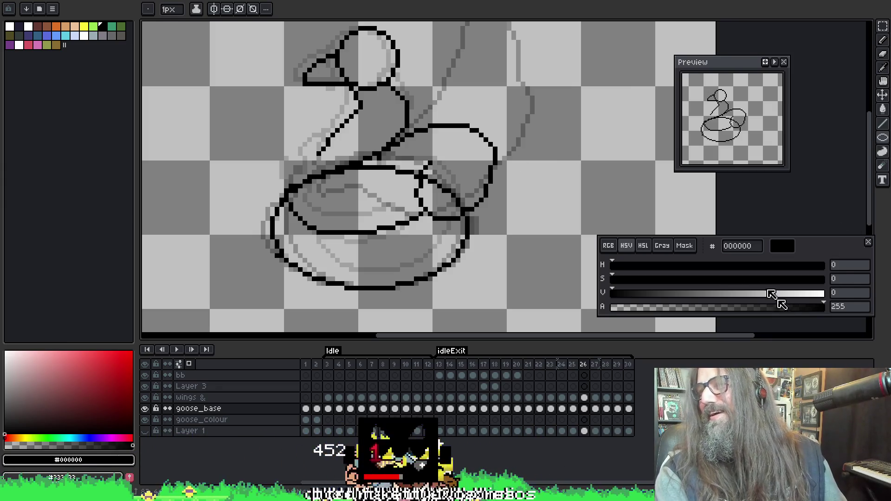
{"action": "left_click_drag", "start_coordinate": [460, 201], "coordinate": [434, 190]}
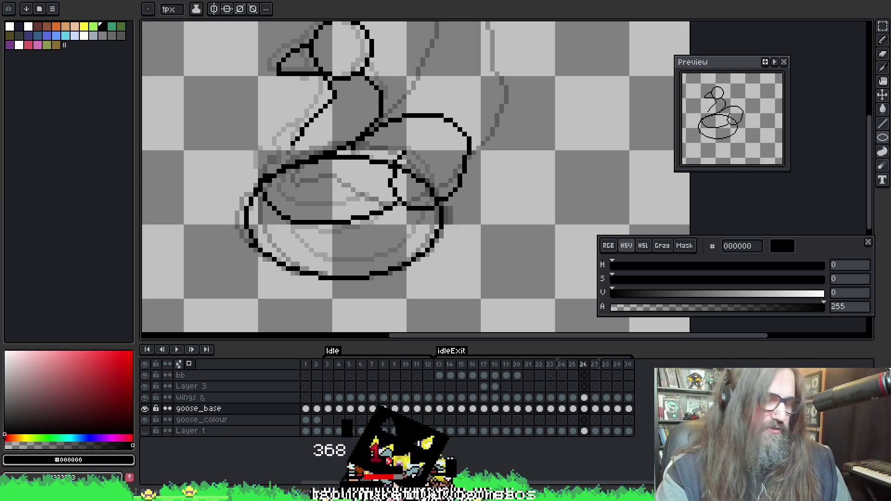
{"action": "left_click_drag", "start_coordinate": [318, 223], "coordinate": [359, 226]}
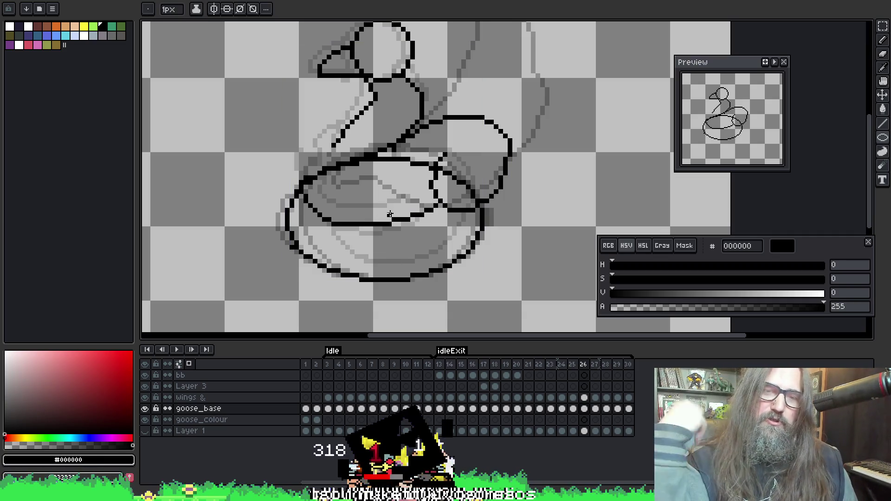
{"action": "left_click_drag", "start_coordinate": [387, 181], "coordinate": [385, 181]}
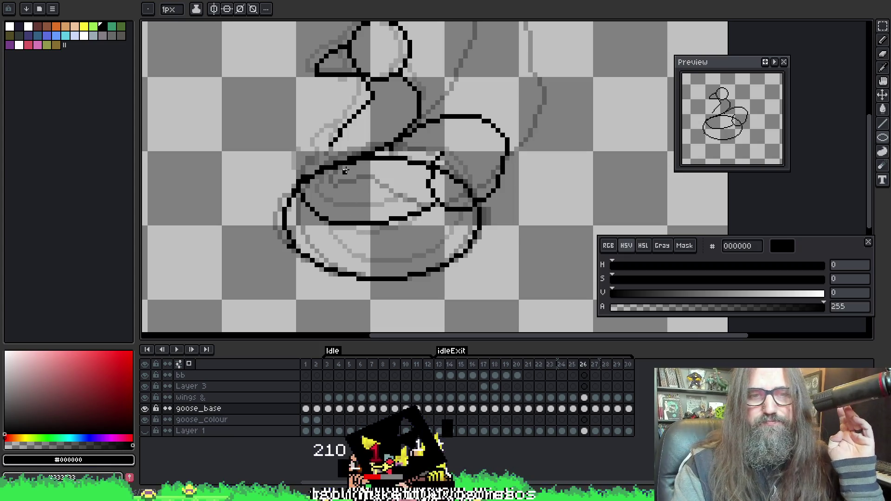
Erase old lines with the 7px eraser, then flip frames to check the animation
{"action": "key", "text": "e"}
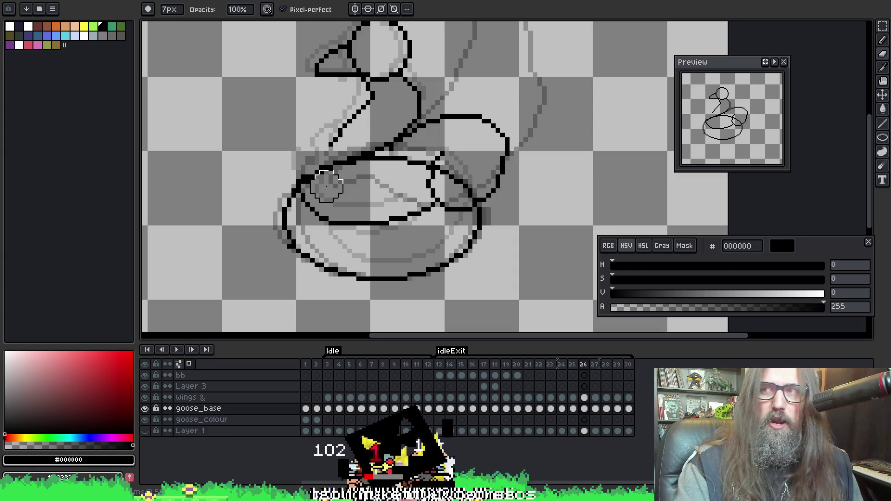
{"action": "key", "text": "b"}
{"action": "scroll", "coordinate": [327, 185], "scroll_direction": "right", "scroll_amount": 2}
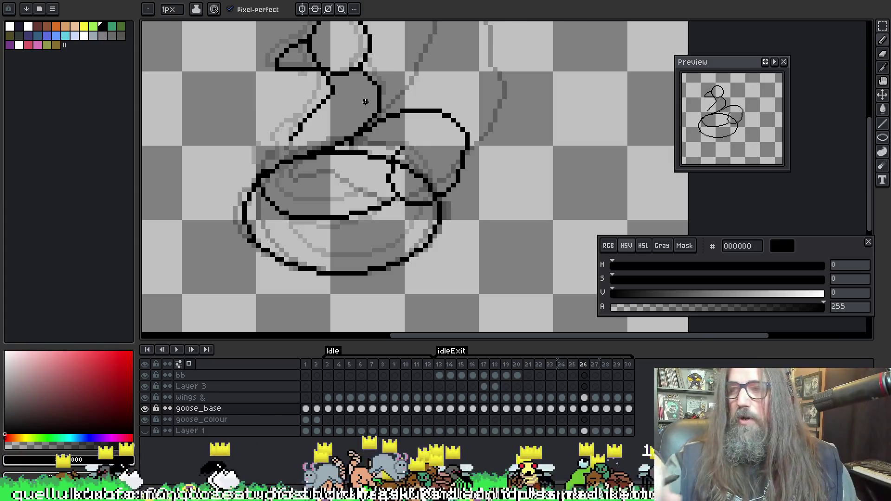
{"action": "key", "text": "Right"}
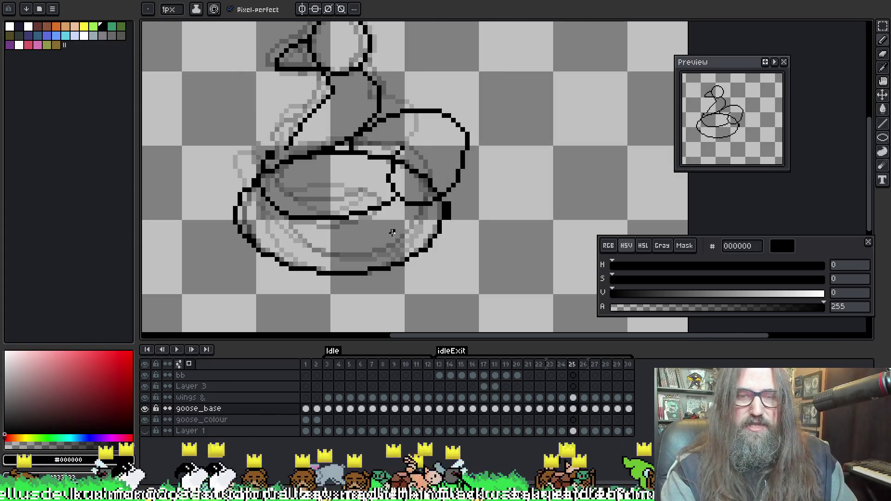
{"action": "key", "text": "Right"}
{"action": "key", "text": "Left"}
{"action": "key", "text": "Left"}
{"action": "key", "text": "Right"}
{"action": "key", "text": "Left"}
Add a diagonal stroke inside the wing on frame 26's wings layer
{"action": "key", "text": "e"}
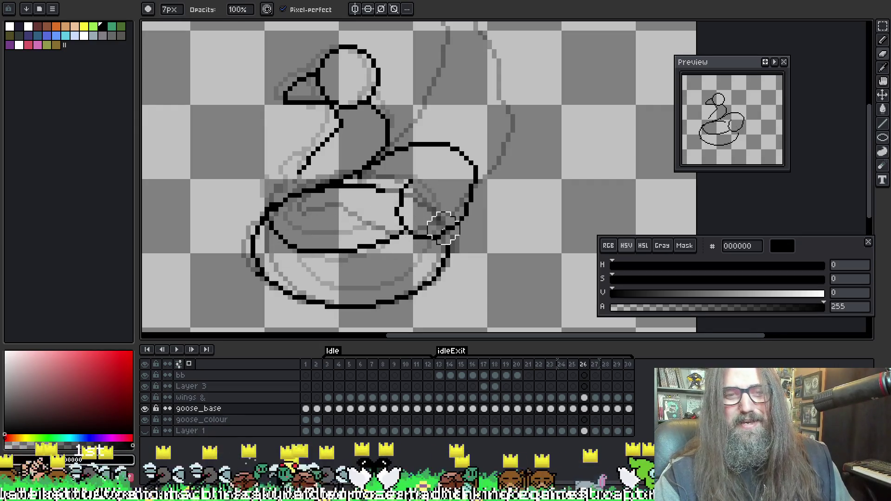
{"action": "left_click_drag", "start_coordinate": [438, 234], "coordinate": [404, 195]}
{"action": "left_click", "coordinate": [587, 398]}
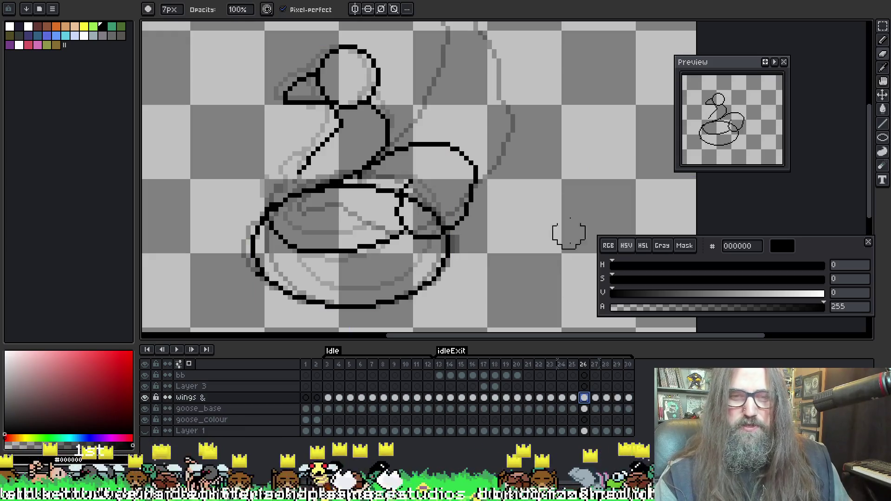
Undo the wing outline, erase the inner body stroke, and sample solid black
{"action": "key", "text": "ctrl+z"}
{"action": "key", "text": "ctrl+z"}
{"action": "key", "text": "ctrl+z"}
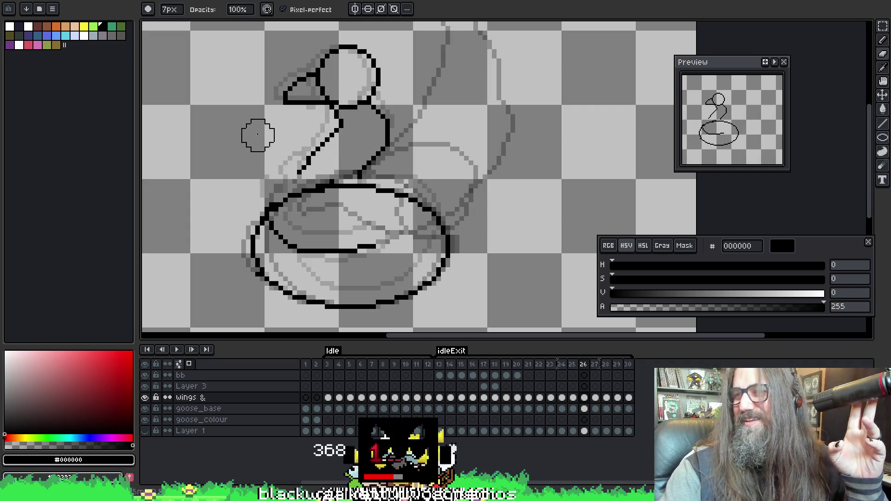
{"action": "mouse_move", "coordinate": [304, 228]}
{"action": "left_mouse_down"}
{"action": "mouse_move", "coordinate": [368, 234]}
{"action": "mouse_move", "coordinate": [299, 237]}
{"action": "left_mouse_up"}
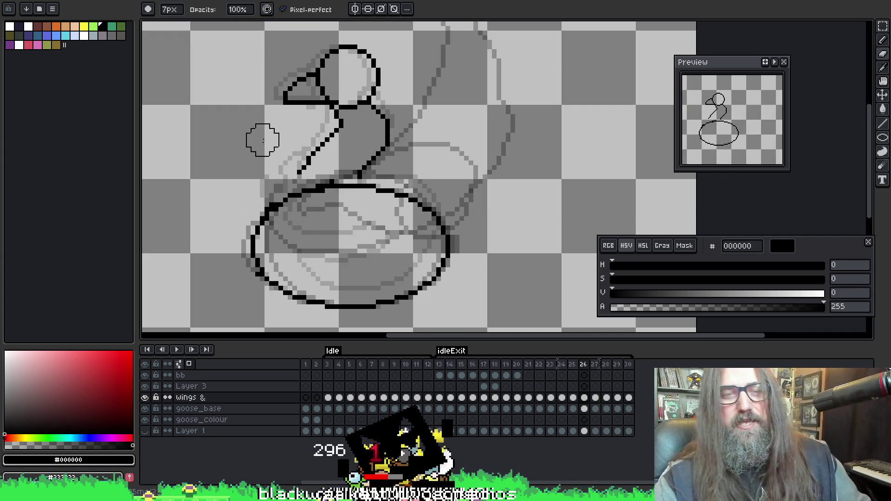
{"action": "key", "text": "i"}
{"action": "left_click", "coordinate": [290, 182]}
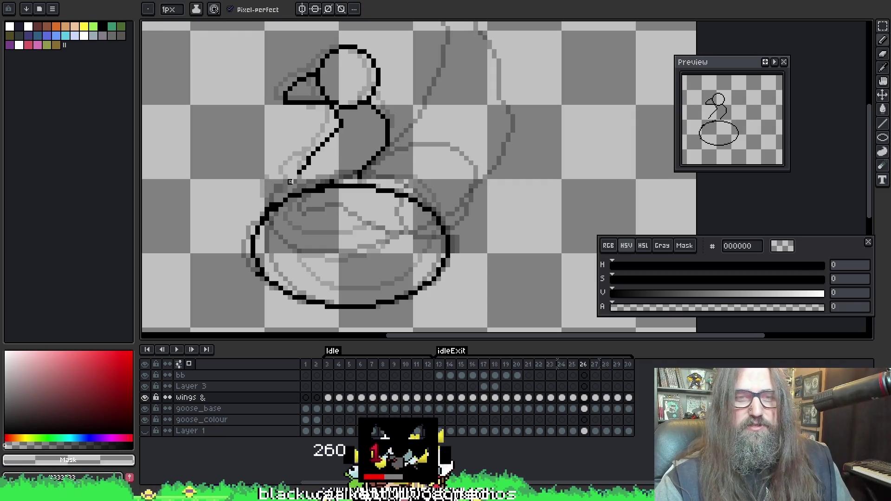
{"action": "left_click", "coordinate": [293, 179], "text": "alt"}
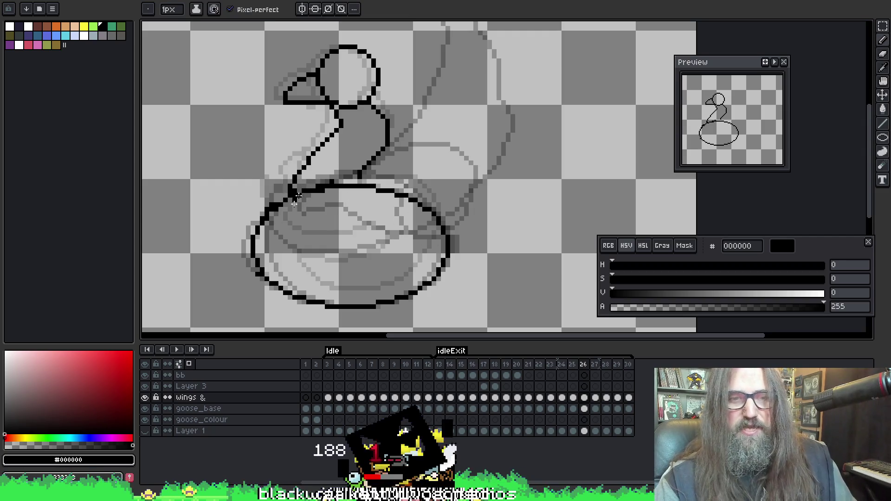
Flip between frames 25 and 26 to compare the goose poses
{"action": "key", "text": "comma"}
{"action": "key", "text": "period"}
{"action": "key", "text": "comma"}
{"action": "key", "text": "period"}
{"action": "key", "text": "comma"}
{"action": "key", "text": "period"}
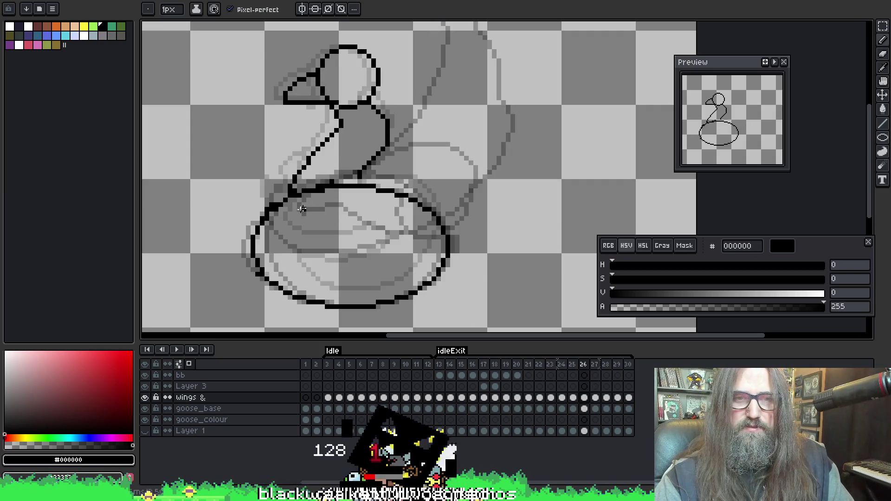
{"action": "key", "text": "comma"}
{"action": "key", "text": "period"}
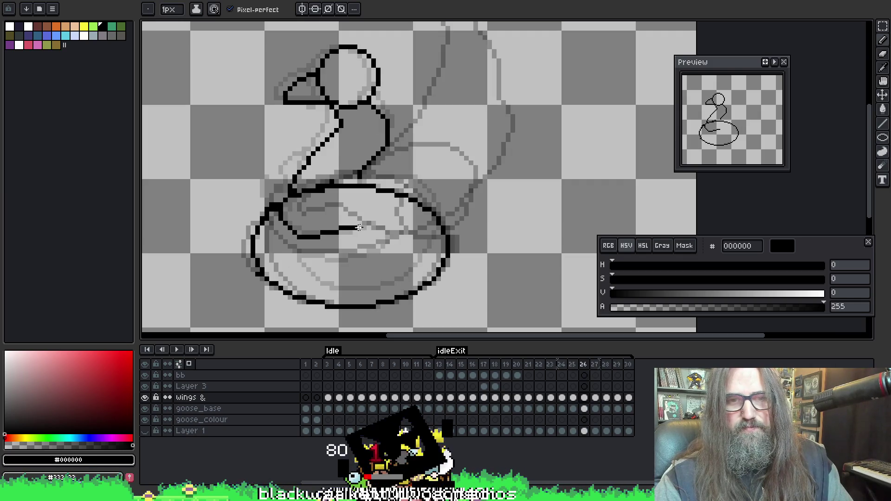
Draw the wing edge rising up-right from the neck, checked against the neighbouring frame
{"action": "scroll", "coordinate": [361, 151], "scroll_direction": "up", "scroll_amount": 3}
{"action": "scroll", "coordinate": [361, 151], "scroll_direction": "right", "scroll_amount": 3}
{"action": "scroll", "coordinate": [361, 236], "scroll_direction": "down", "scroll_amount": 3}
{"action": "key", "text": "comma"}
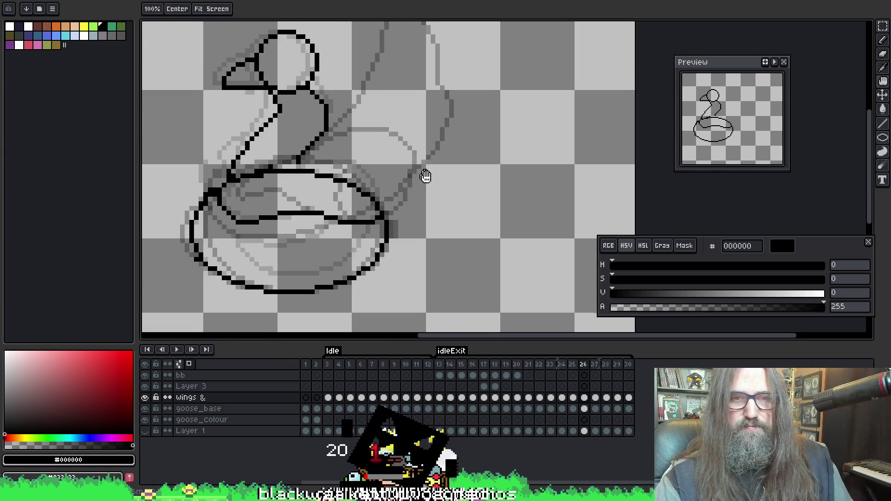
{"action": "key", "text": "period"}
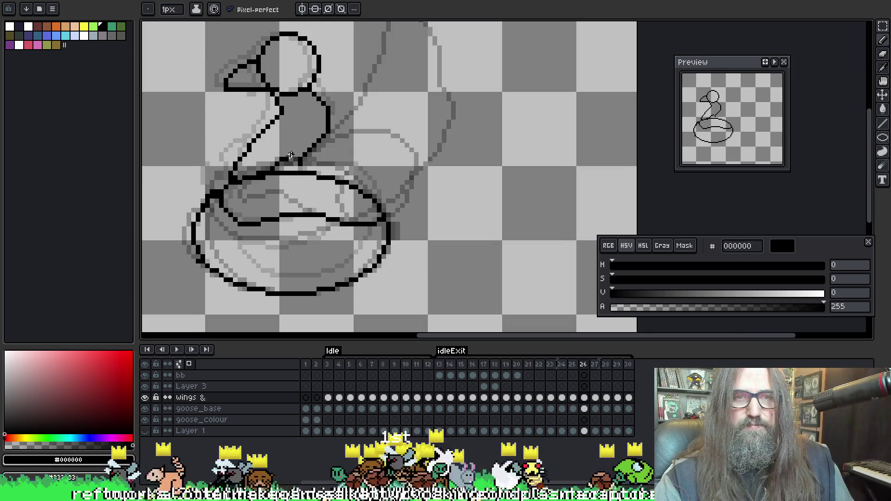
{"action": "left_click_drag", "start_coordinate": [334, 125], "coordinate": [380, 81]}
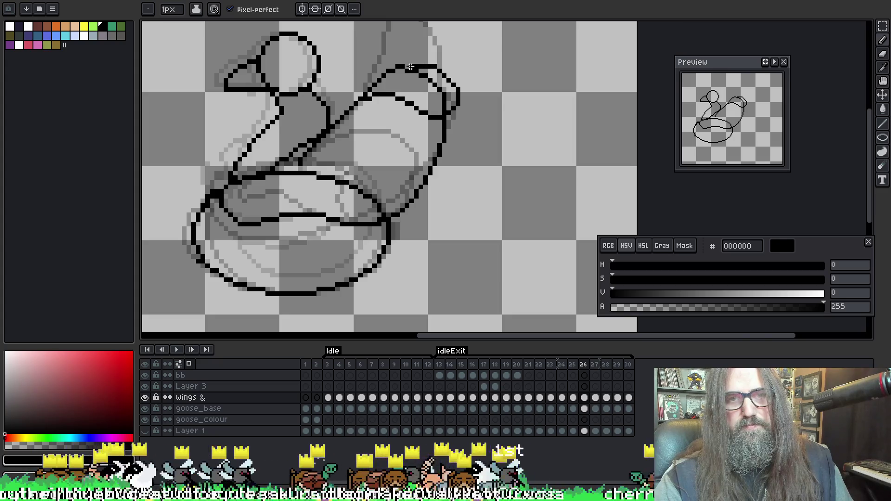
Draw the top and tip of the raised wing and erase stray pixels
{"action": "mouse_move", "coordinate": [395, 75]}
{"action": "left_mouse_down"}
{"action": "mouse_move", "coordinate": [437, 81]}
{"action": "mouse_move", "coordinate": [400, 73]}
{"action": "left_mouse_up"}
{"action": "key", "text": "e"}
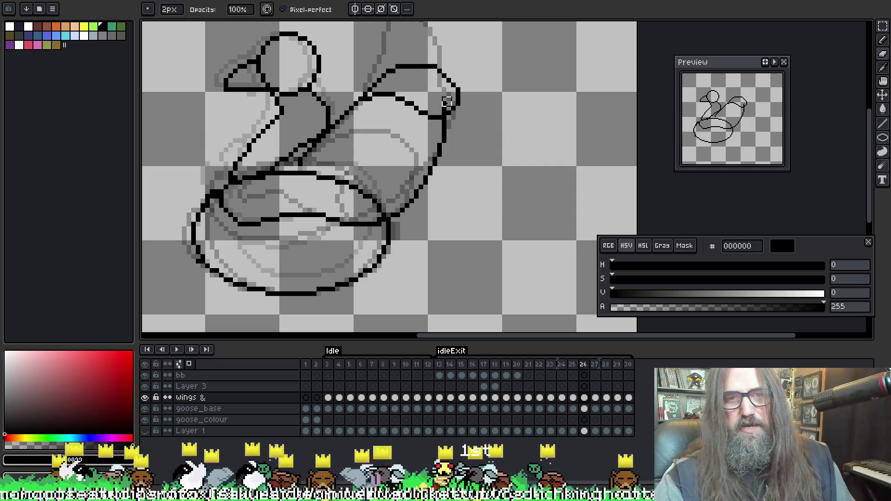
{"action": "scroll", "coordinate": [408, 96], "scroll_direction": "down", "scroll_amount": 1}
{"action": "scroll", "coordinate": [382, 135], "scroll_direction": "up", "scroll_amount": 1}
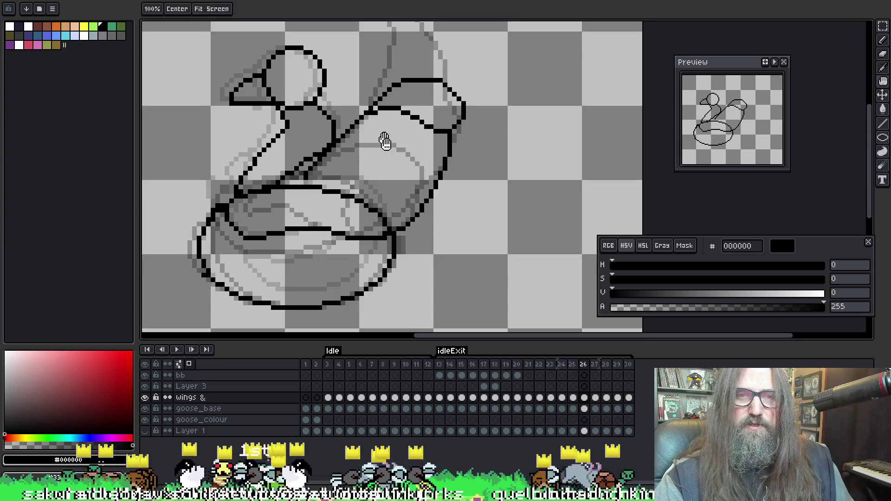
{"action": "key", "text": "b"}
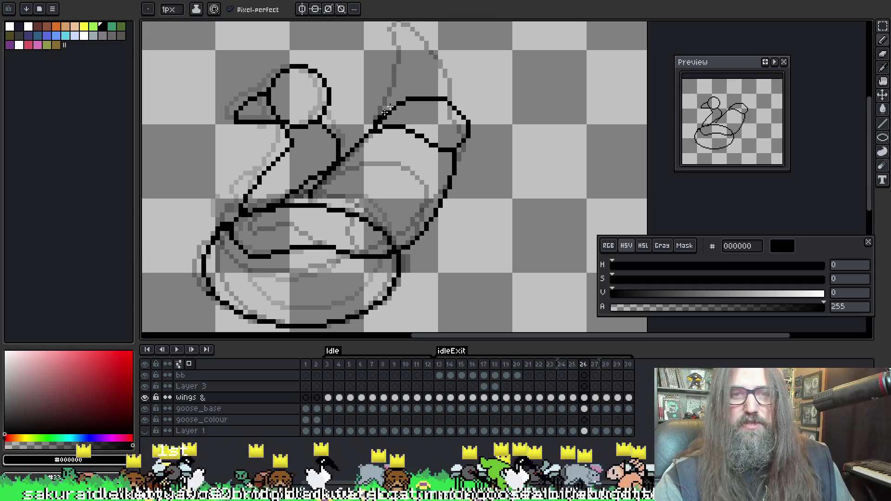
Touch up the wing's base and tip in black, then step back to frame 25
{"action": "key", "text": "e"}
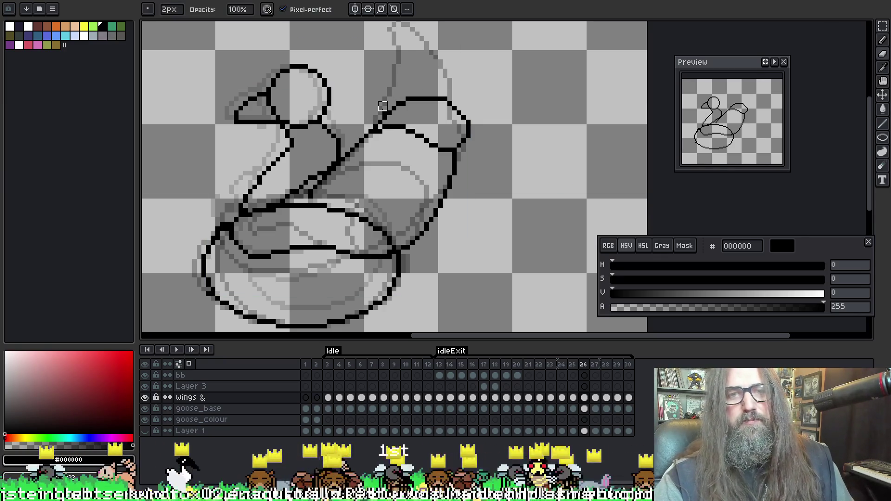
{"action": "key", "text": "i"}
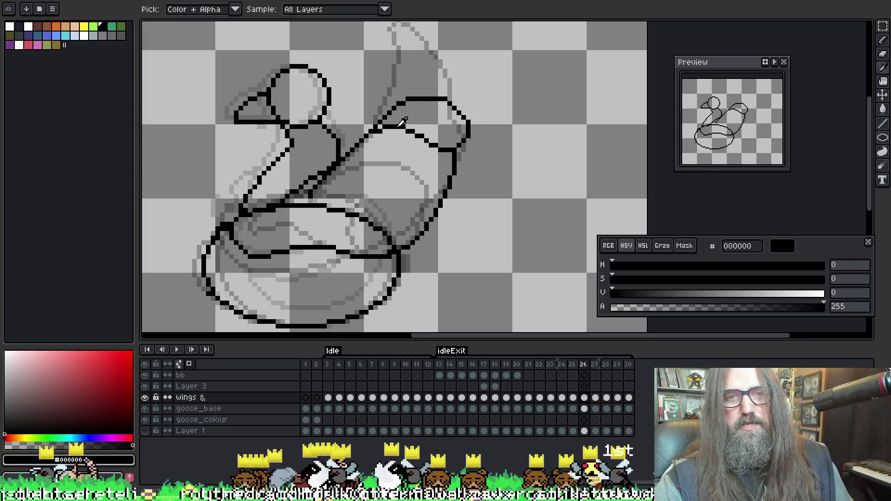
{"action": "key", "text": "b"}
{"action": "scroll", "coordinate": [411, 110], "scroll_direction": "down", "scroll_amount": 1}
{"action": "scroll", "coordinate": [473, 139], "scroll_direction": "up", "scroll_amount": 1}
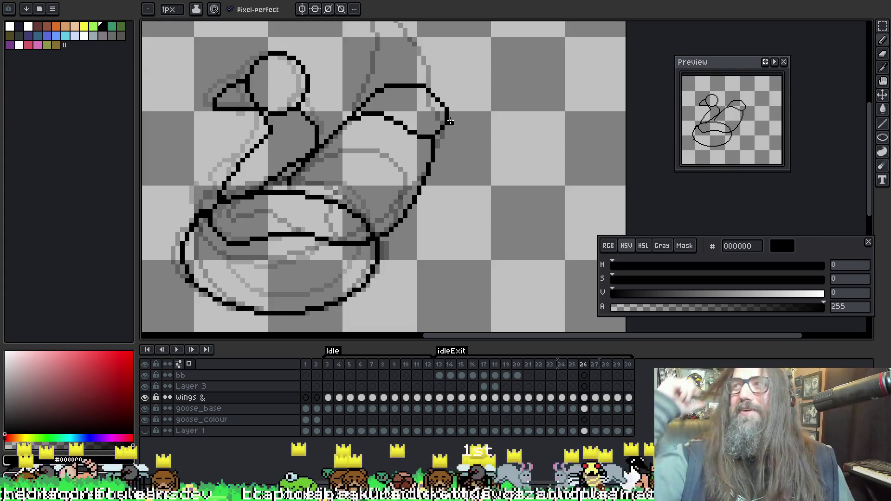
{"action": "scroll", "coordinate": [515, 185], "scroll_direction": "down", "scroll_amount": 1}
{"action": "scroll", "coordinate": [496, 163], "scroll_direction": "up", "scroll_amount": 1}
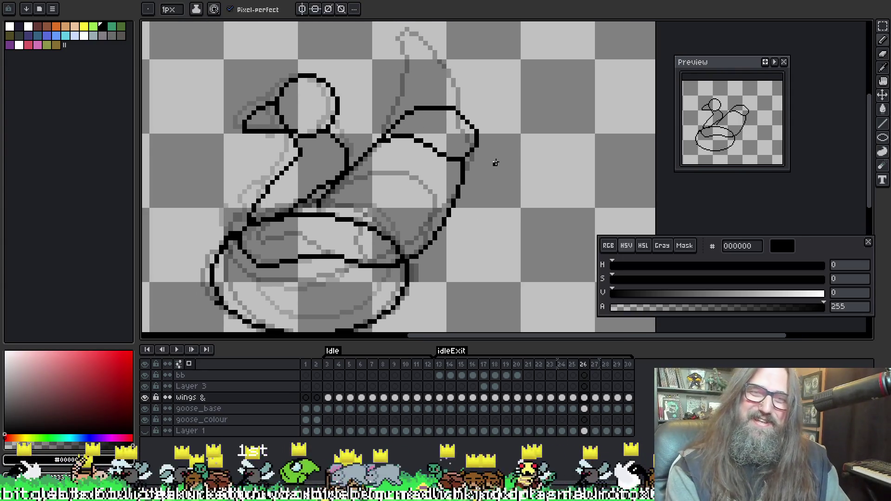
{"action": "key", "text": "Left"}
{"action": "key", "text": "Left"}
{"action": "key", "text": "Right"}
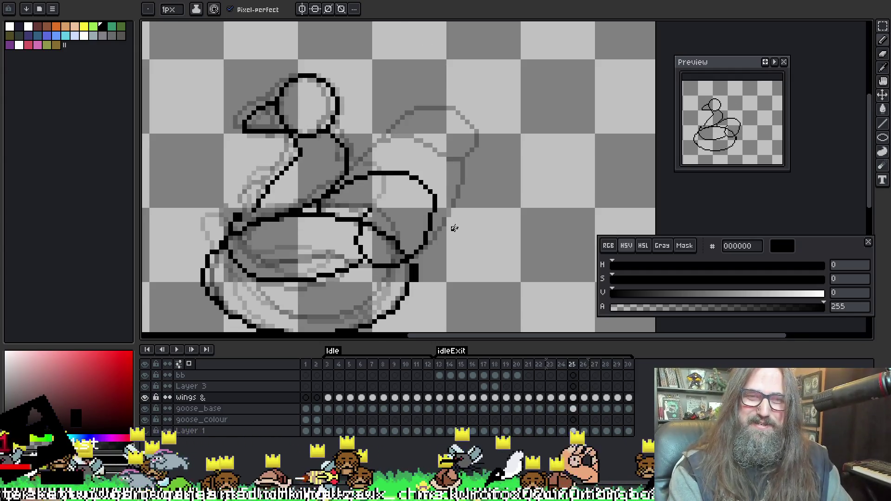
Nudge frame 25's drawing into position with the Move tool
{"action": "key", "text": "m"}
{"action": "mouse_move", "coordinate": [474, 208]}
{"action": "left_mouse_down"}
{"action": "mouse_move", "coordinate": [508, 173]}
{"action": "mouse_move", "coordinate": [551, 153]}
{"action": "left_mouse_up"}
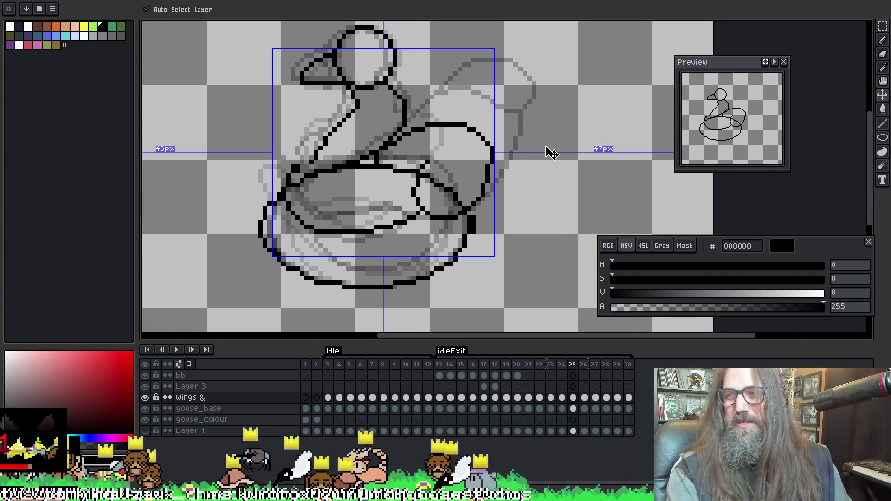
{"action": "key", "text": "b"}
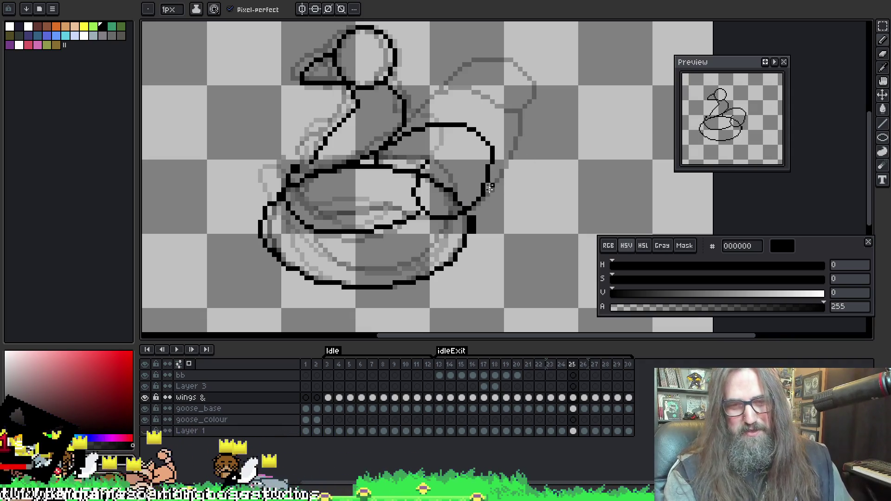
Play and pause the goose animation to review wing poses, ending on frame 27
{"action": "key", "text": "Return"}
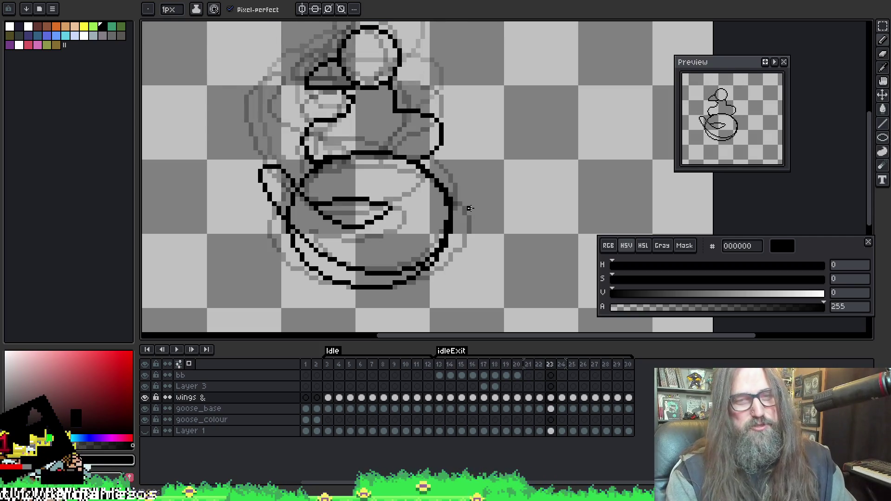
{"action": "key", "text": "Return"}
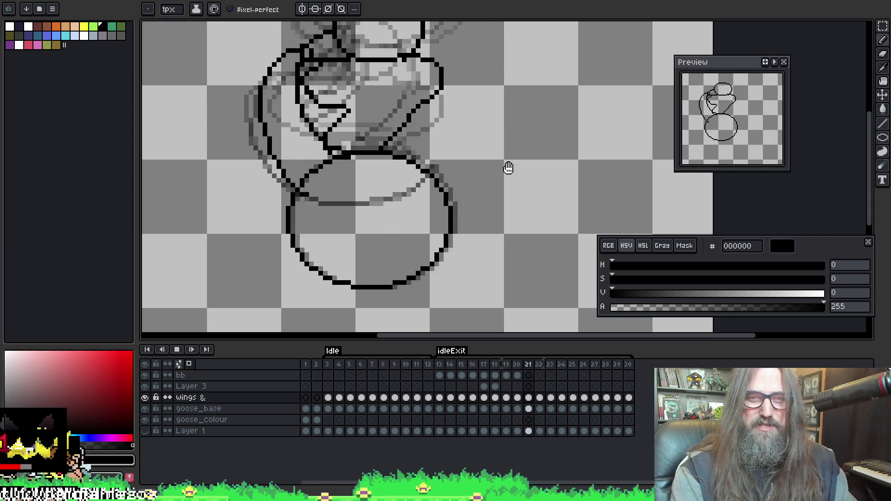
{"action": "key", "text": "Return"}
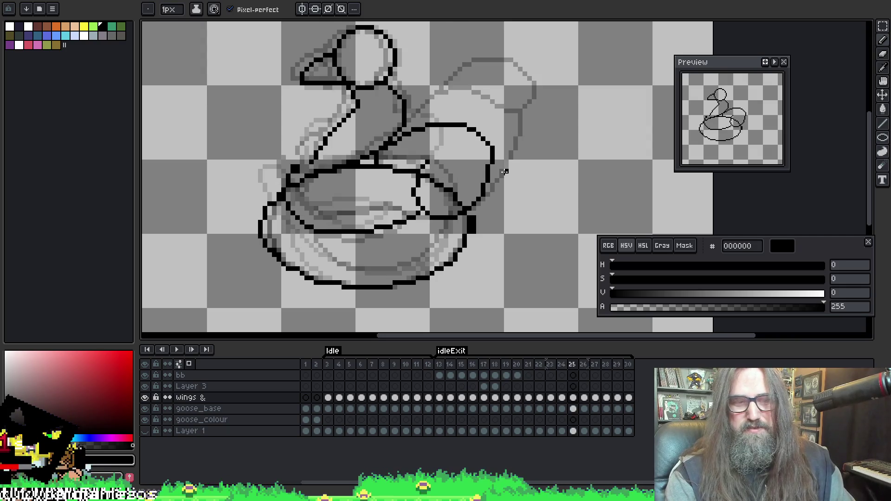
{"action": "key", "text": "Return"}
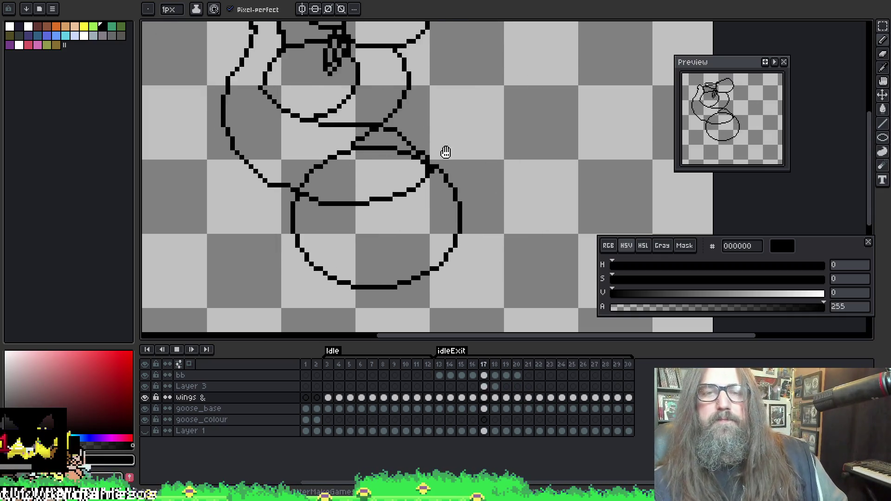
{"action": "scroll", "coordinate": [455, 156], "scroll_direction": "down", "scroll_amount": 2}
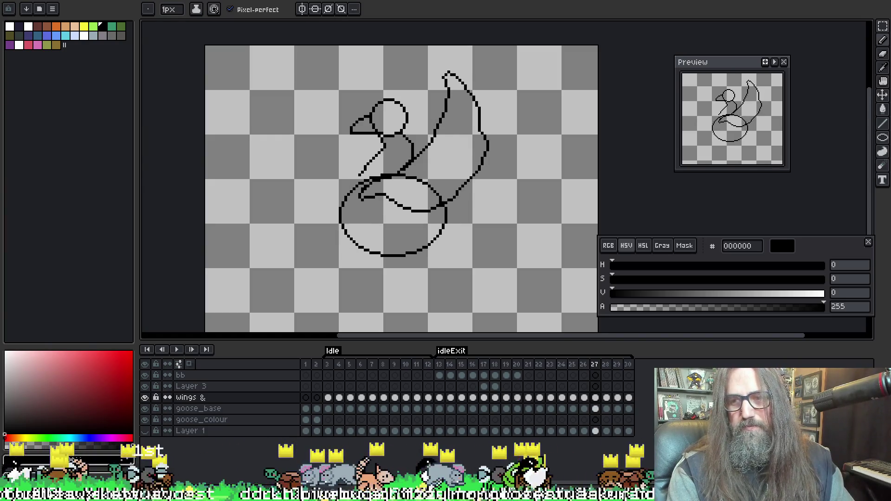
Make frame 28 from the raised-wing frame, erase the wing line crossing the body with a 6px eraser, then resample black
{"action": "key", "text": "alt+n"}
{"action": "key", "text": "e"}
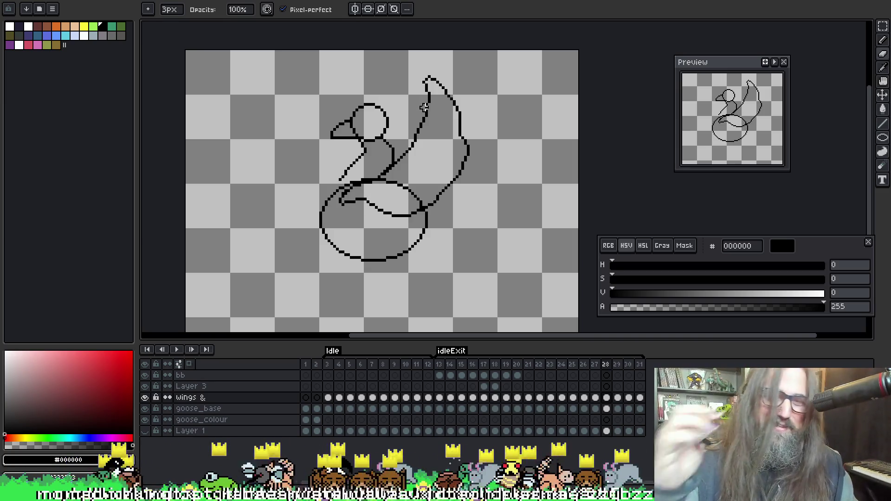
{"action": "key", "text": "]"}
{"action": "left_click", "coordinate": [145, 398]}
{"action": "left_click", "coordinate": [147, 398]}
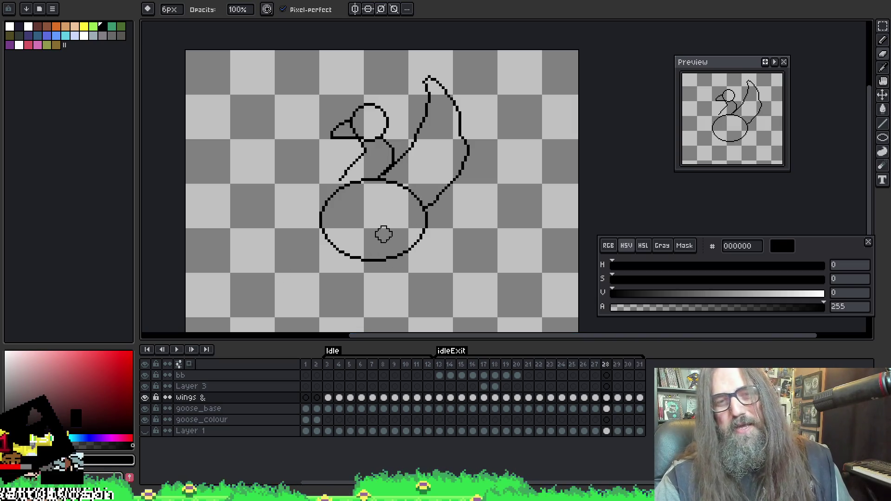
{"action": "key", "text": "i"}
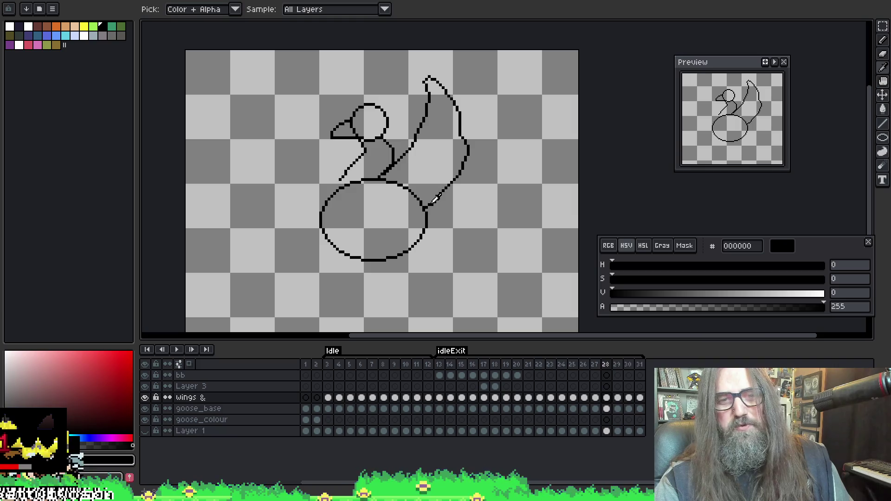
{"action": "key", "text": "b"}
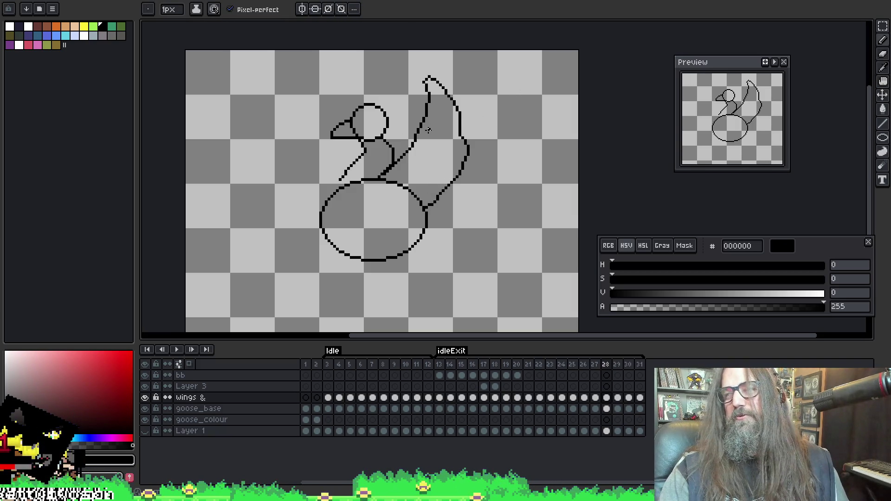
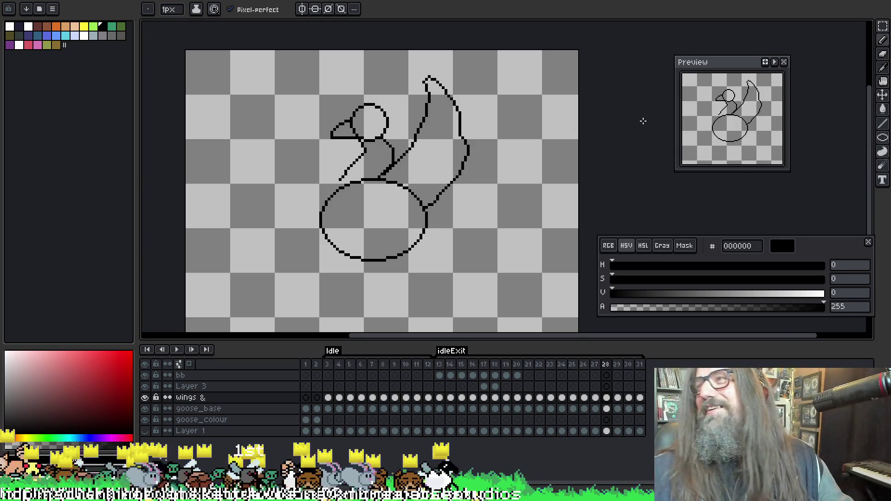
Draw a curved inner wing line across the goose's body on frame 27 with the Pencil
{"action": "scroll", "coordinate": [520, 199], "scroll_direction": "down", "scroll_amount": 1}
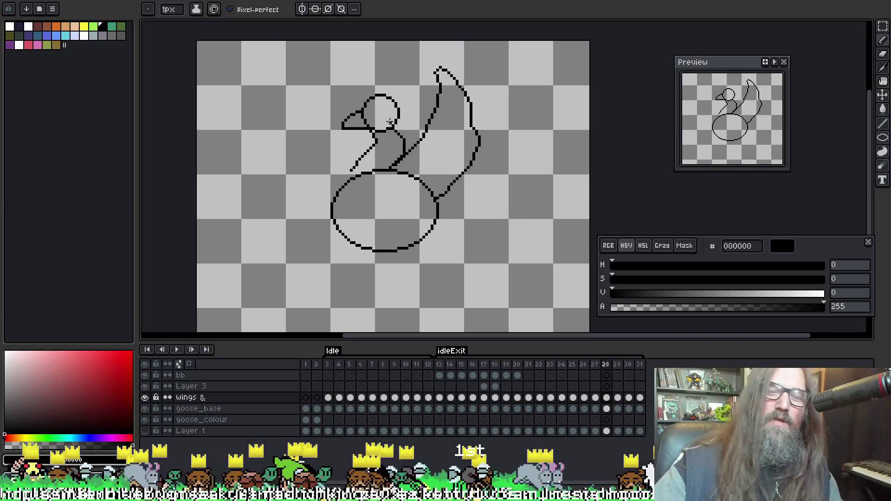
{"action": "key", "text": "i"}
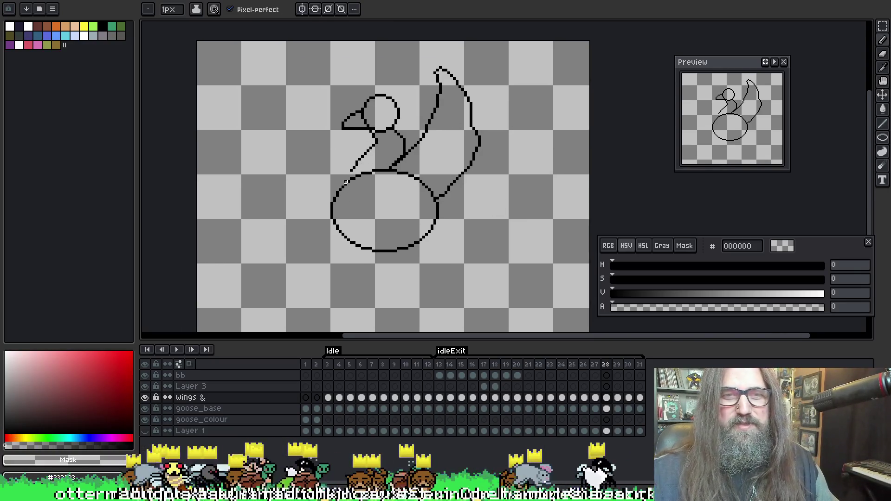
{"action": "key", "text": "b"}
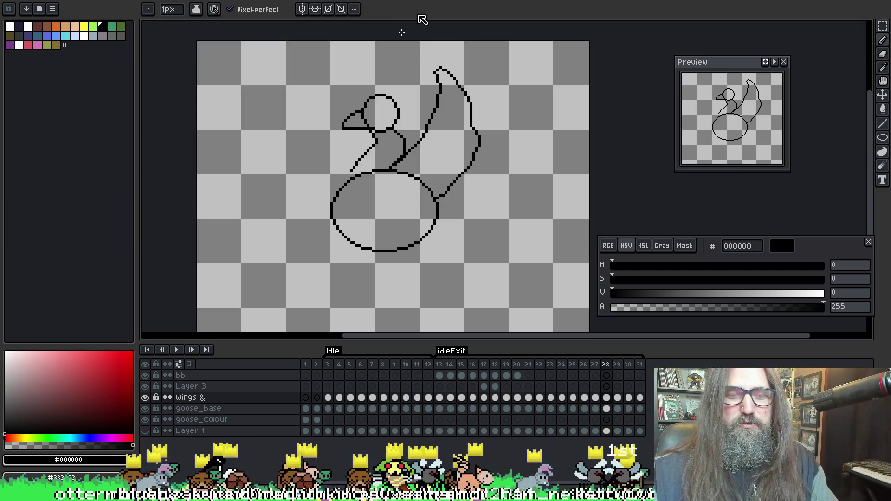
{"action": "left_click_drag", "start_coordinate": [434, 199], "coordinate": [354, 197]}
Flip back and forth through the neighbouring wing-flap frames to check the new line
{"action": "key", "text": "Right"}
{"action": "key", "text": "Left"}
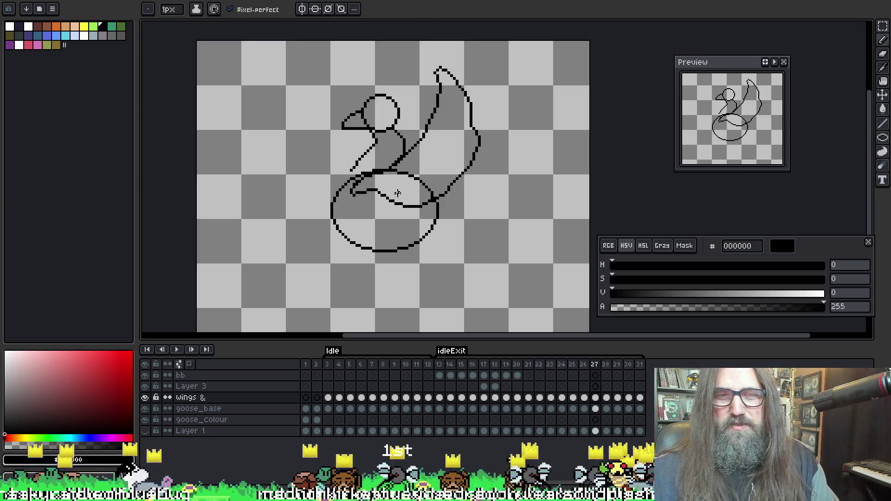
{"action": "key", "text": "Left"}
{"action": "key", "text": "Right"}
{"action": "key", "text": "Left"}
{"action": "key", "text": "Right"}
{"action": "key", "text": "Left"}
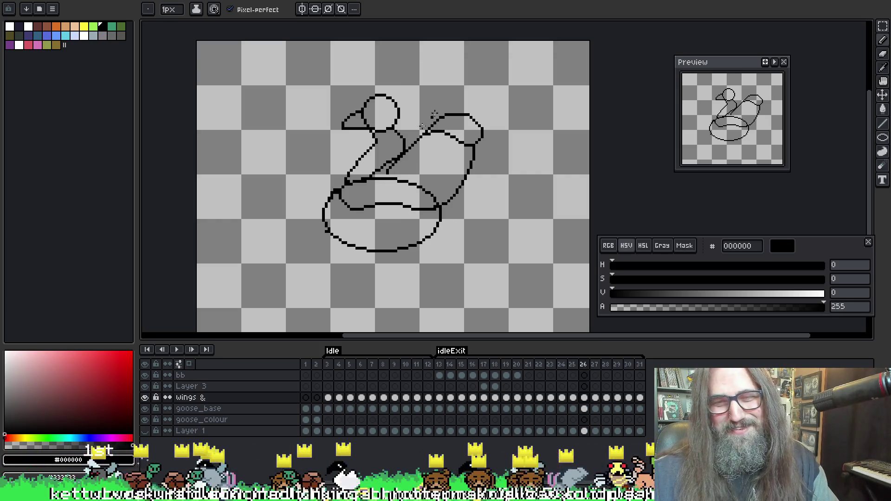
{"action": "key", "text": "Right"}
{"action": "key", "text": "Left"}
{"action": "key", "text": "Left"}
{"action": "key", "text": "Right"}
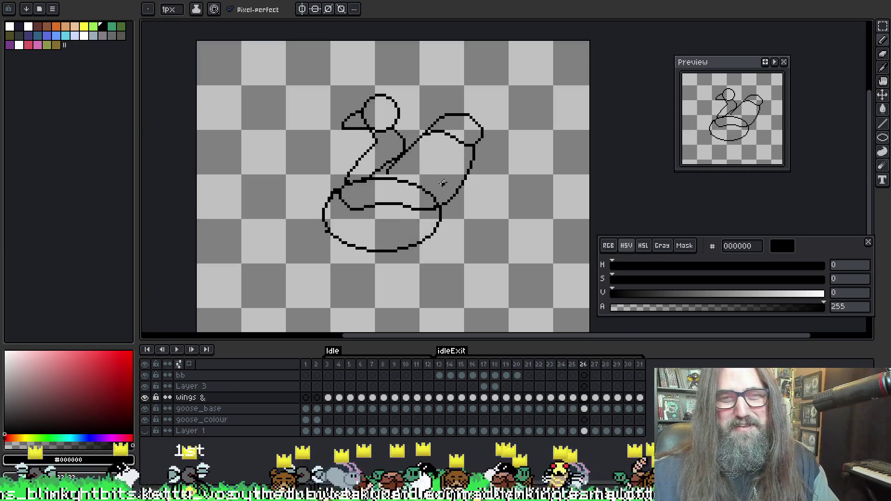
{"action": "key", "text": "Right"}
{"action": "key", "text": "Left"}
{"action": "key", "text": "Right"}
{"action": "key", "text": "Left"}
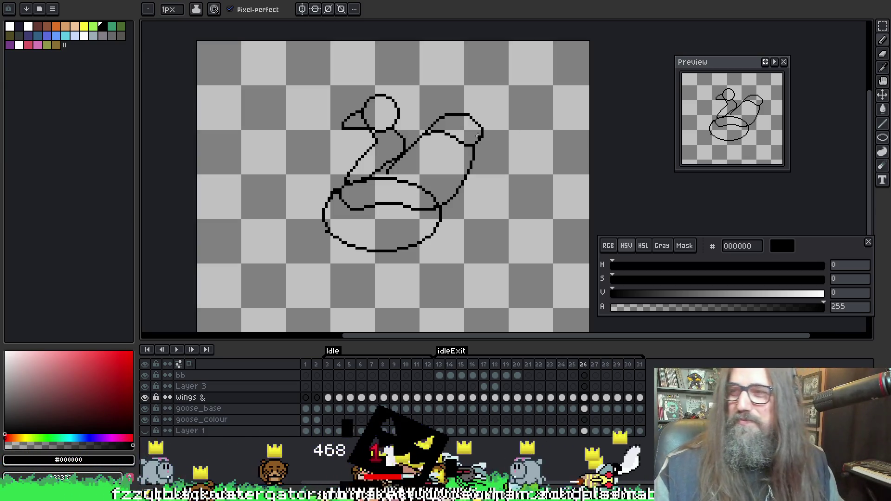
Erase the left part of the inner wing curve with the 6px Eraser, then return to the Pencil
{"action": "key", "text": "e"}
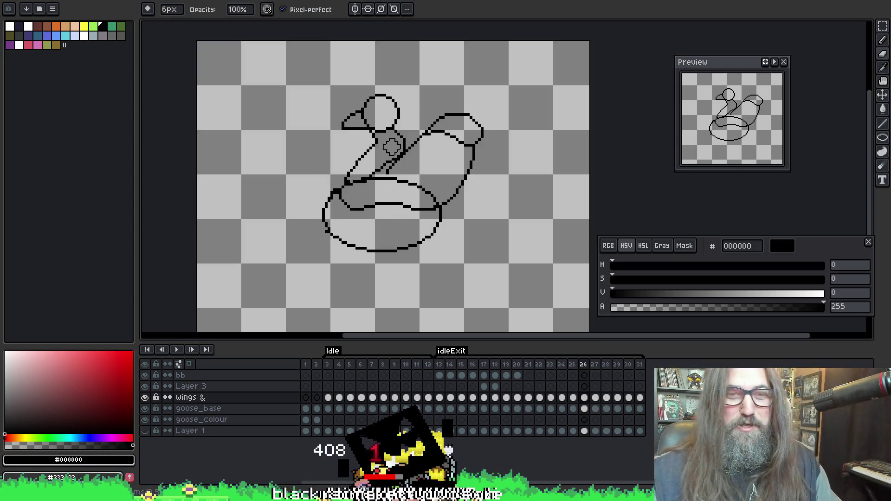
{"action": "left_click_drag", "start_coordinate": [349, 199], "coordinate": [419, 204]}
{"action": "key", "text": "i"}
{"action": "key", "text": "b"}
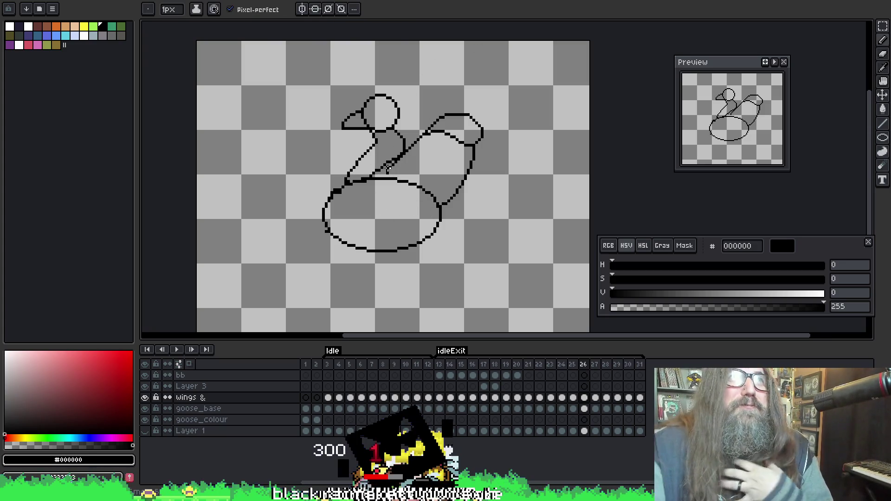
Compare neighbouring frames, step back to frame 26 and undo the last edit
{"action": "key", "text": "Left"}
{"action": "key", "text": "Right"}
{"action": "key", "text": "Right"}
{"action": "key", "text": "Left"}
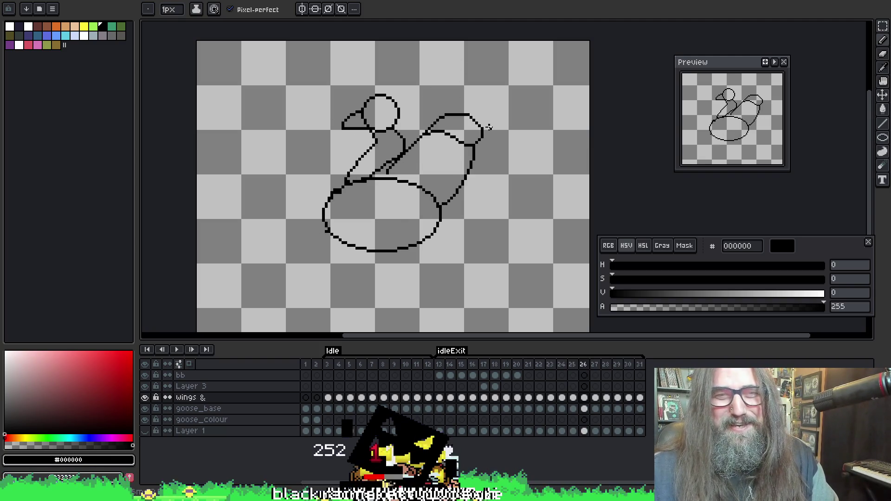
{"action": "key", "text": "Right"}
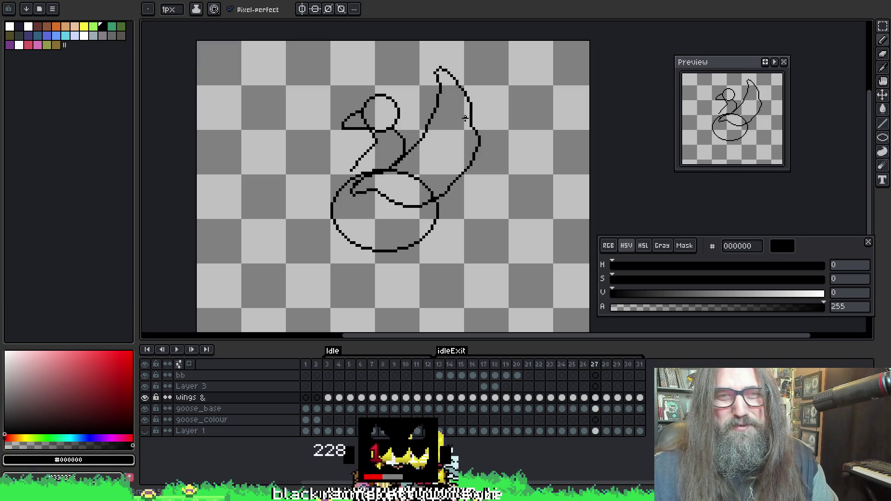
{"action": "key", "text": "Left"}
{"action": "key", "text": "v"}
{"action": "key", "text": "ctrl+z"}
{"action": "key", "text": "b"}
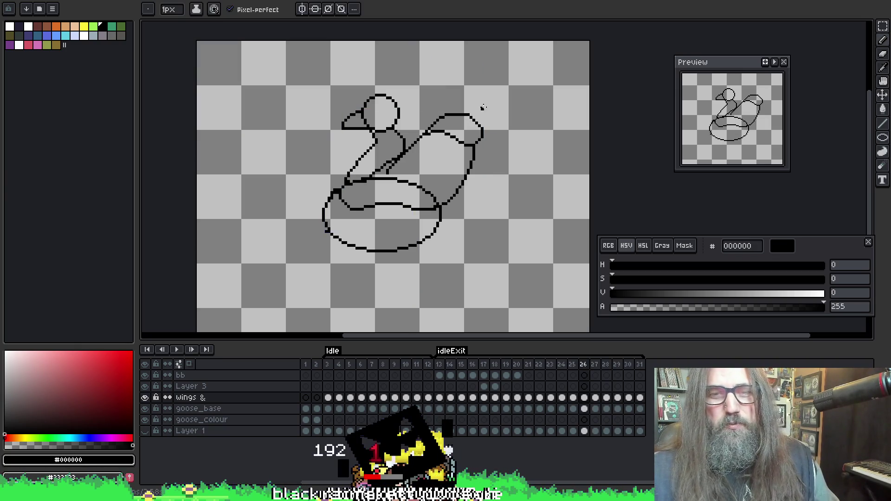
Flip between frames 27, 28 and 29, settling on frame 28
{"action": "key", "text": "Right"}
{"action": "key", "text": "Right"}
{"action": "key", "text": "Right"}
{"action": "key", "text": "Left"}
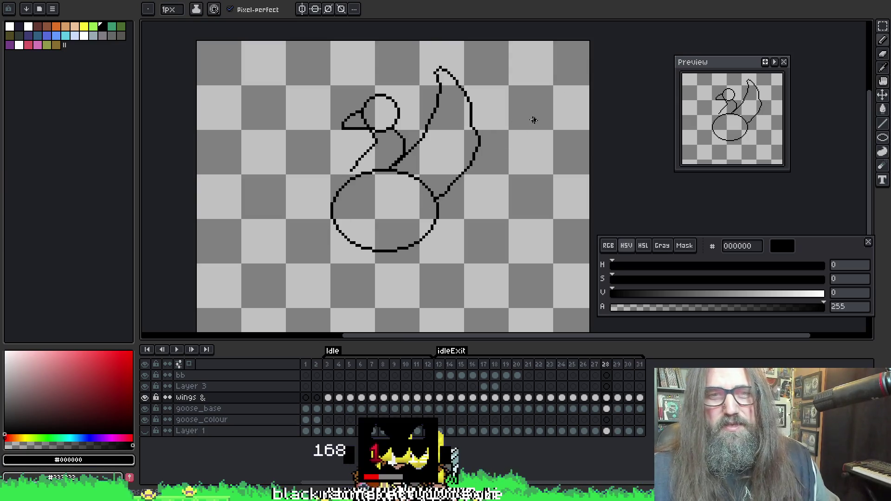
{"action": "key", "text": "v"}
{"action": "key", "text": "b"}
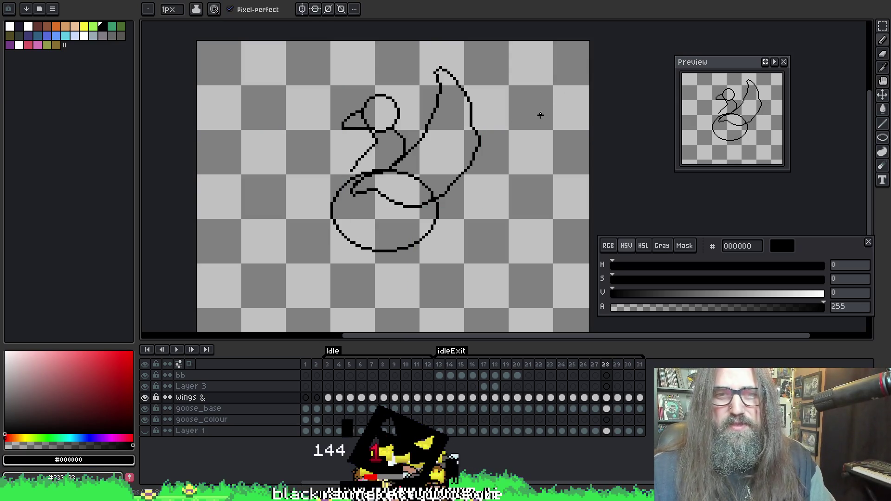
{"action": "key", "text": "Left"}
{"action": "key", "text": "Right"}
{"action": "key", "text": "Left"}
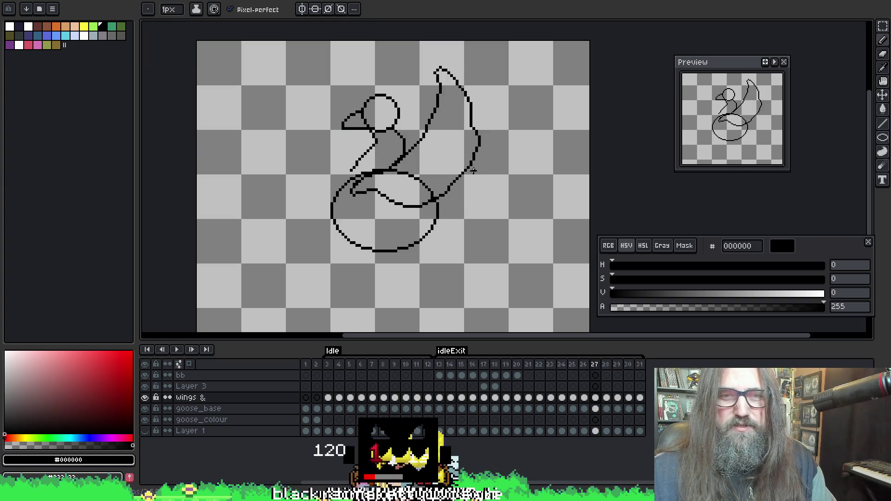
{"action": "key", "text": "Right"}
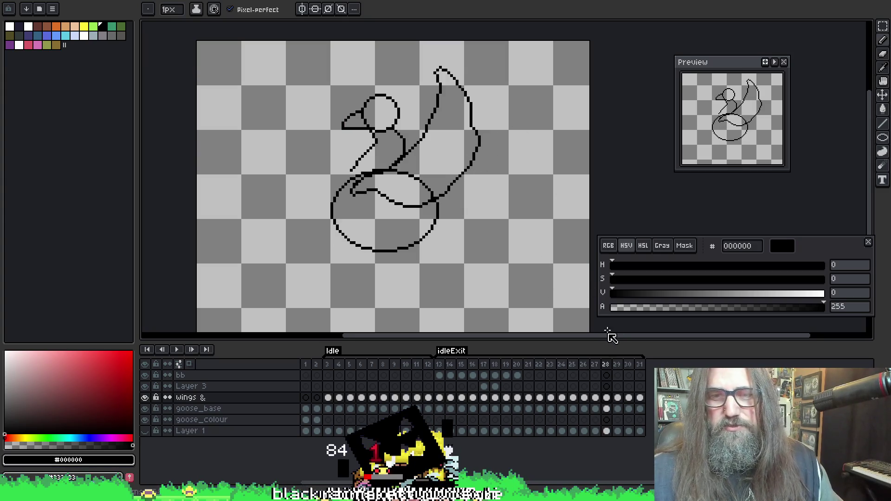
Select the wings cel on frame 28 and erase the top of the wing outline
{"action": "left_click", "coordinate": [606, 397]}
{"action": "key", "text": "e"}
{"action": "mouse_move", "coordinate": [471, 118]}
{"action": "left_mouse_down"}
{"action": "mouse_move", "coordinate": [436, 64]}
{"action": "mouse_move", "coordinate": [477, 130]}
{"action": "mouse_move", "coordinate": [453, 119]}
{"action": "mouse_move", "coordinate": [422, 161]}
{"action": "mouse_move", "coordinate": [470, 174]}
{"action": "mouse_move", "coordinate": [433, 200]}
{"action": "left_mouse_up"}
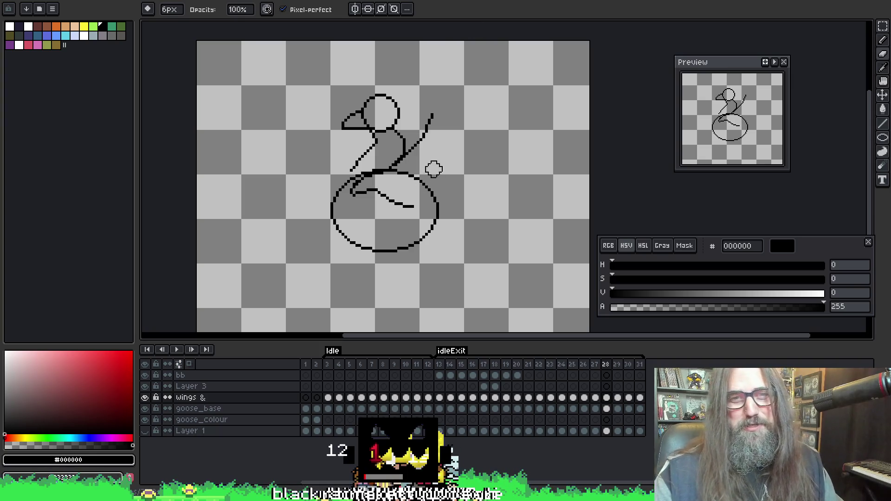
Erase frame 28's remaining wing stroke and inner curve, then sample black and return to the 1px Pencil
{"action": "left_click_drag", "start_coordinate": [442, 105], "coordinate": [408, 211]}
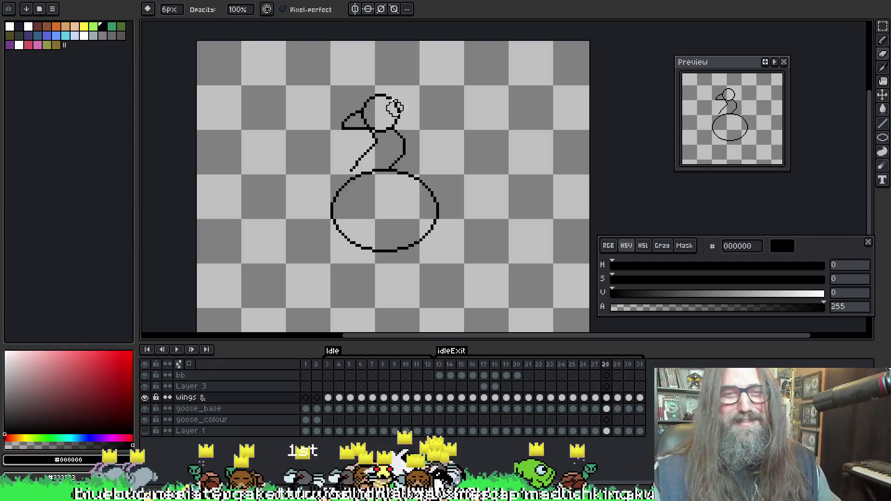
{"action": "key", "text": "o"}
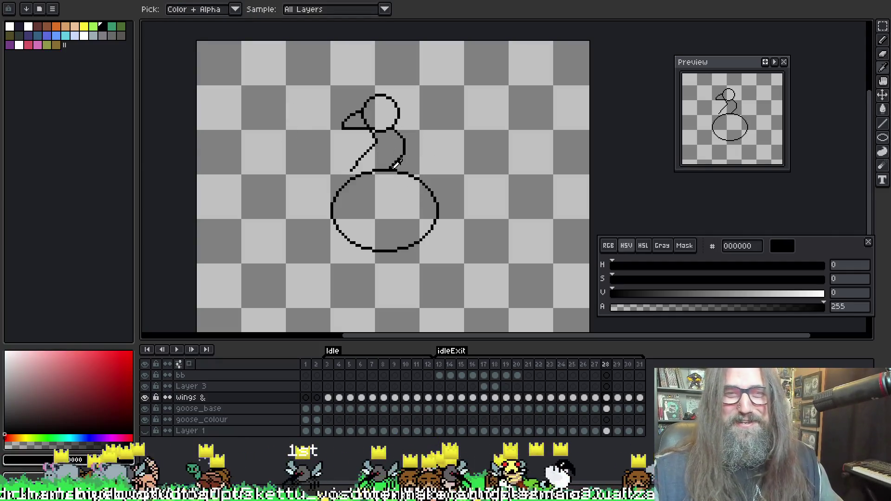
{"action": "left_click", "coordinate": [386, 164]}
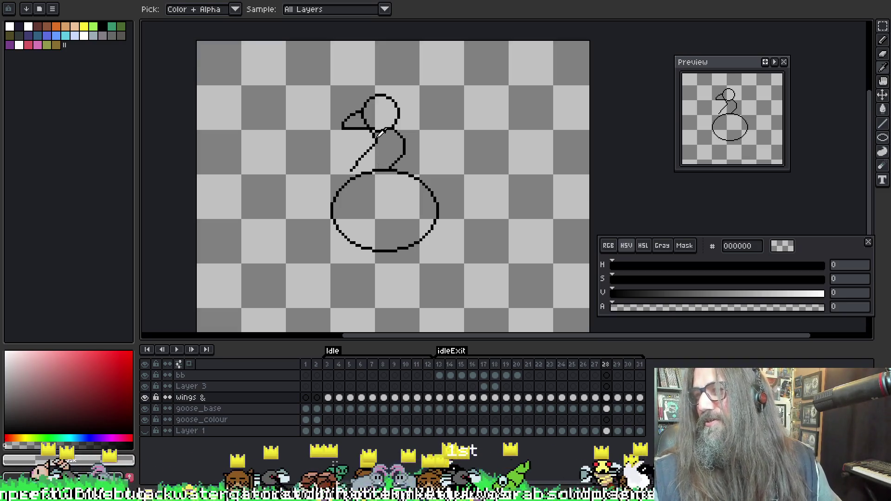
{"action": "left_click", "coordinate": [392, 167]}
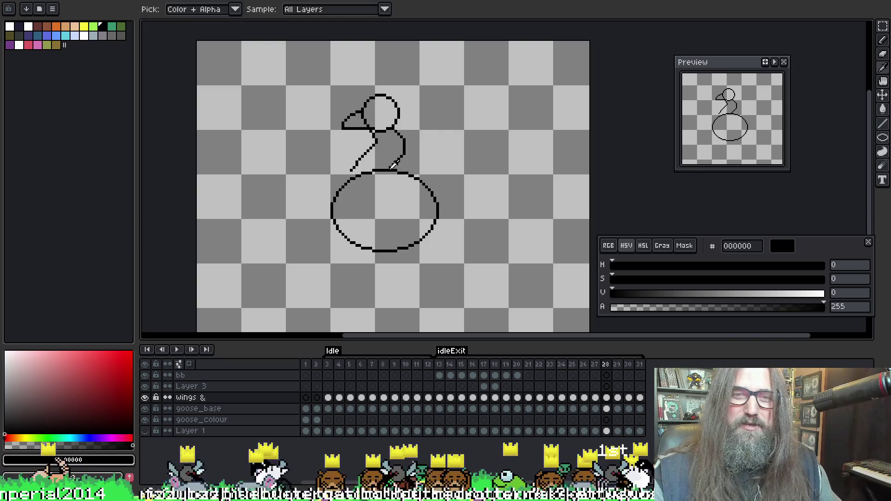
{"action": "key", "text": "b"}
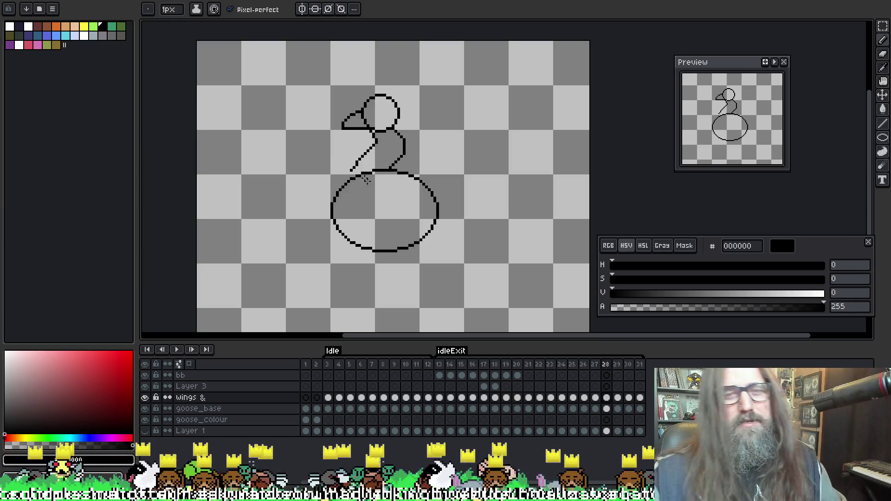
Toggle redo and undo to compare versions, then move down to the goose_base layer
{"action": "key", "text": "ctrl+y"}
{"action": "key", "text": "ctrl+z"}
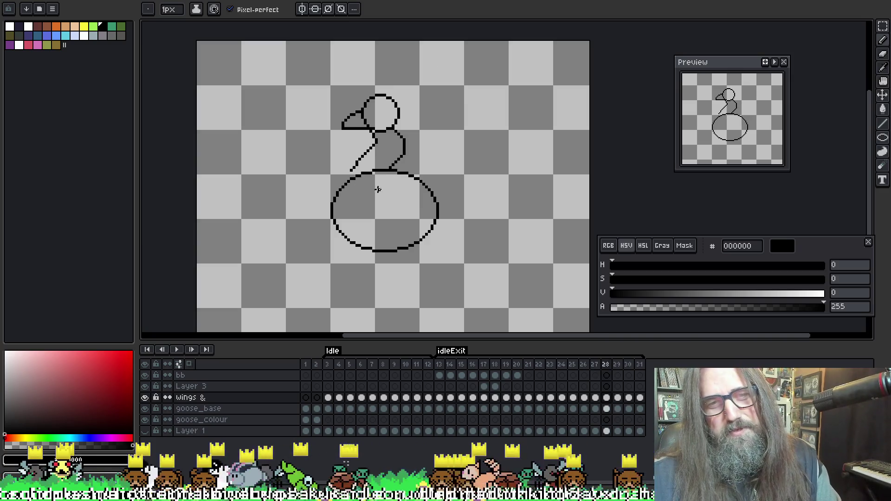
{"action": "key", "text": "ctrl+y"}
{"action": "key", "text": "ctrl+z"}
{"action": "key", "text": "ctrl+y"}
{"action": "key", "text": "ctrl+z"}
{"action": "key", "text": "Down"}
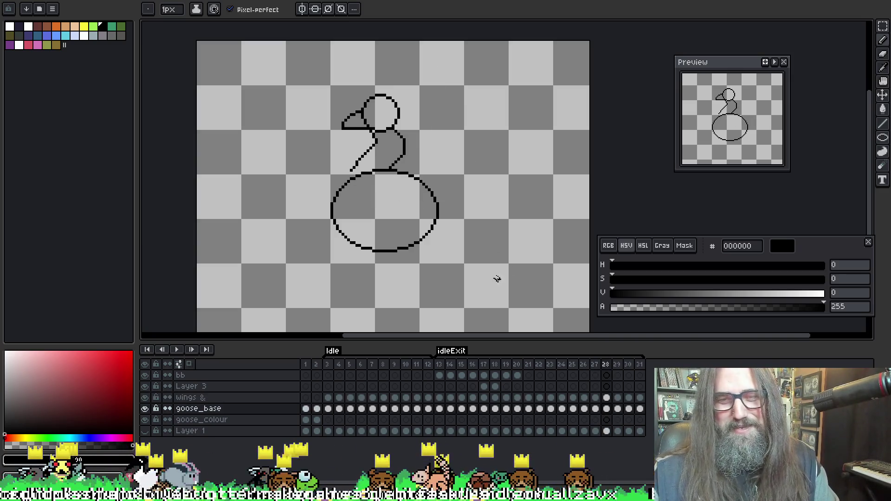
Hide and reshow goose_base, then erase most of its body circle with the 6px Eraser
{"action": "left_click", "coordinate": [145, 409]}
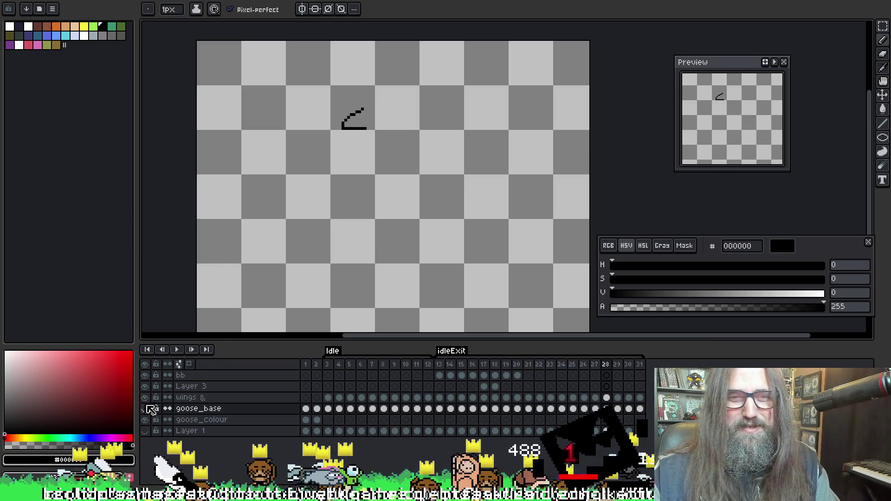
{"action": "left_click", "coordinate": [145, 409]}
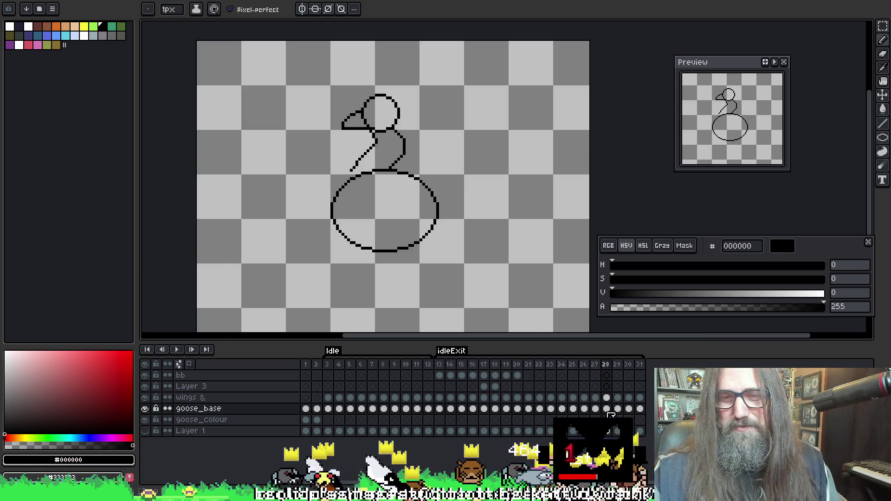
{"action": "key", "text": "e"}
{"action": "mouse_move", "coordinate": [435, 221]}
{"action": "left_mouse_down"}
{"action": "mouse_move", "coordinate": [431, 237]}
{"action": "mouse_move", "coordinate": [420, 197]}
{"action": "mouse_move", "coordinate": [439, 219]}
{"action": "mouse_move", "coordinate": [409, 181]}
{"action": "mouse_move", "coordinate": [368, 177]}
{"action": "mouse_move", "coordinate": [322, 207]}
{"action": "mouse_move", "coordinate": [345, 241]}
{"action": "left_mouse_up"}
Turn on onion skinning and draw a new body ellipse with the Ellipse tool
{"action": "key", "text": "b"}
{"action": "key", "text": "F3"}
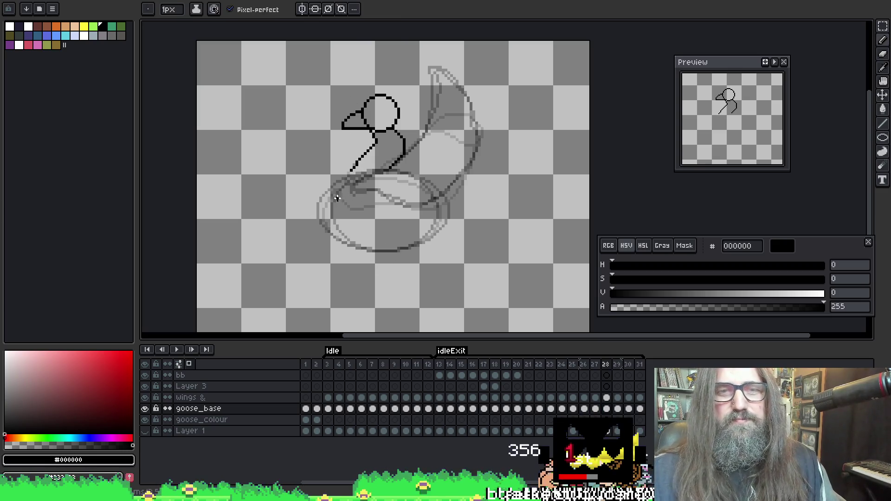
{"action": "key", "text": "l"}
{"action": "mouse_move", "coordinate": [348, 173]}
{"action": "left_mouse_down"}
{"action": "mouse_move", "coordinate": [448, 211]}
{"action": "mouse_move", "coordinate": [460, 248]}
{"action": "mouse_move", "coordinate": [431, 248]}
{"action": "mouse_move", "coordinate": [444, 251]}
{"action": "left_mouse_up"}
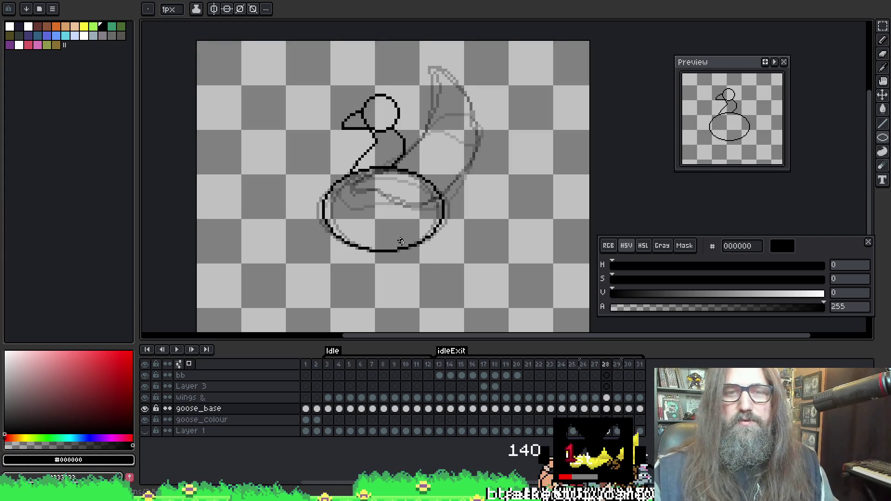
Step through frames 26 to 28 to compare the wing against the new body
{"action": "key", "text": "Left"}
{"action": "key", "text": "Right"}
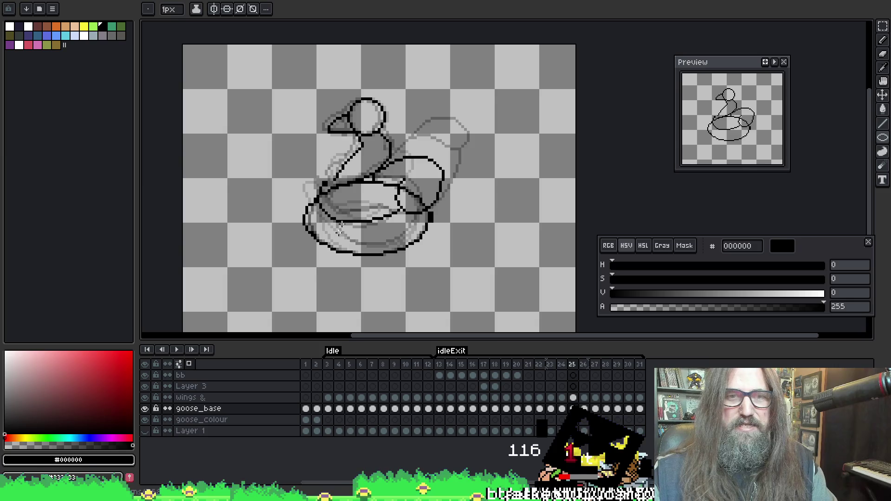
{"action": "key", "text": "Left"}
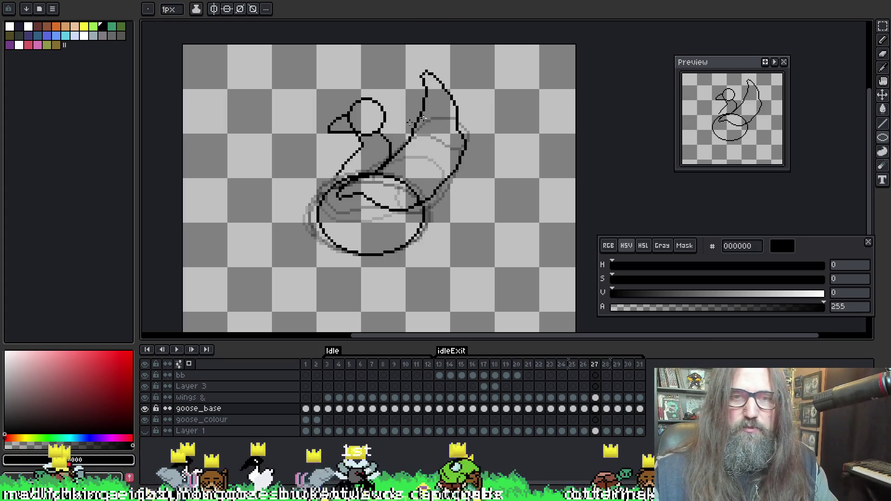
{"action": "key", "text": "Left"}
{"action": "key", "text": "Right"}
{"action": "key", "text": "Right"}
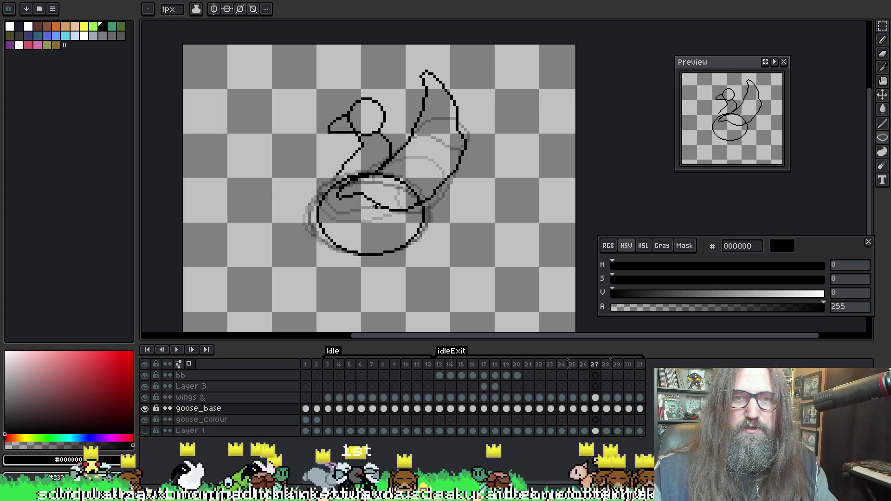
{"action": "key", "text": "Right"}
{"action": "key", "text": "Right"}
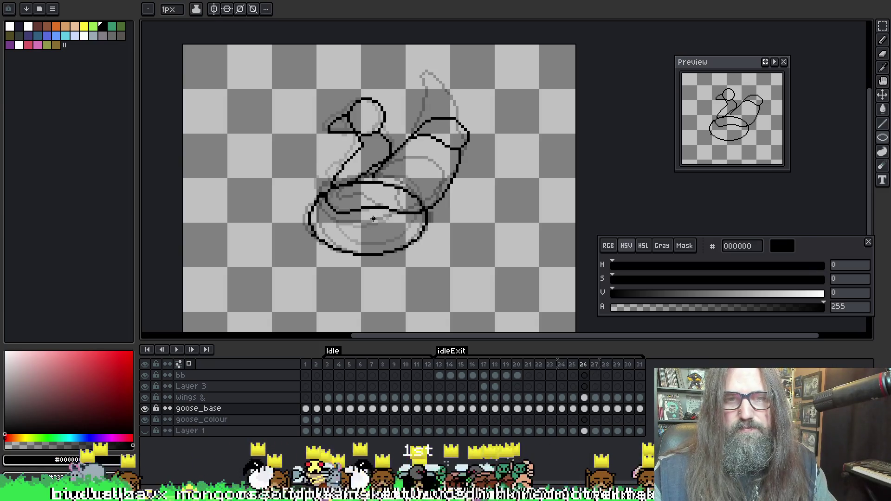
{"action": "key", "text": "Left"}
{"action": "key", "text": "Left"}
Undo the old body ellipse on frame 28 and draw a replacement ellipse
{"action": "key", "text": "ctrl+z"}
{"action": "key", "text": "ctrl+z"}
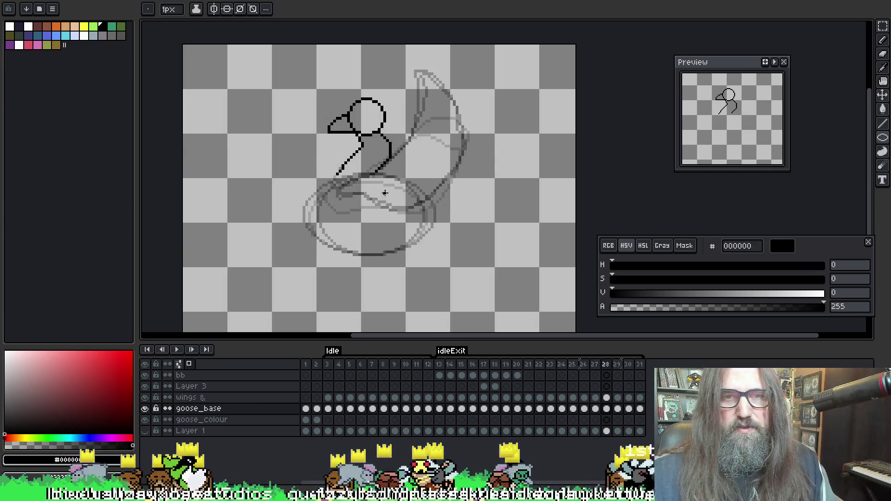
{"action": "key", "text": "ctrl+y"}
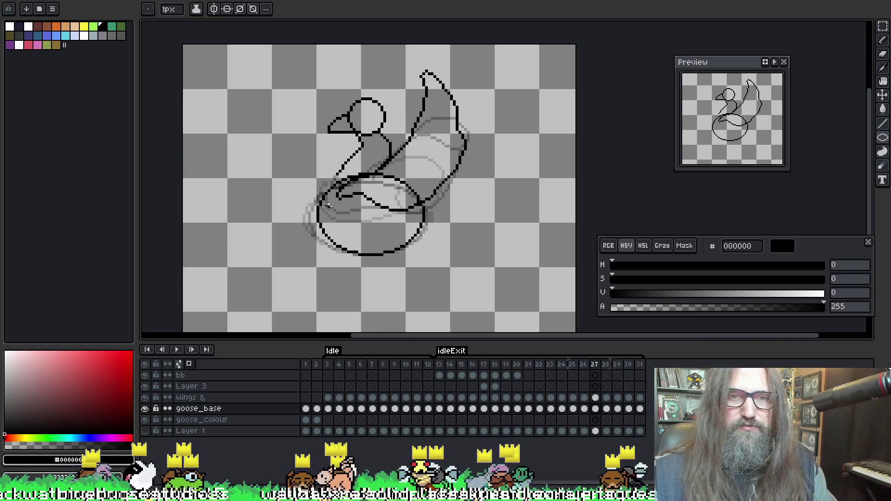
{"action": "key", "text": "ctrl+z"}
{"action": "left_click_drag", "start_coordinate": [319, 176], "coordinate": [425, 257]}
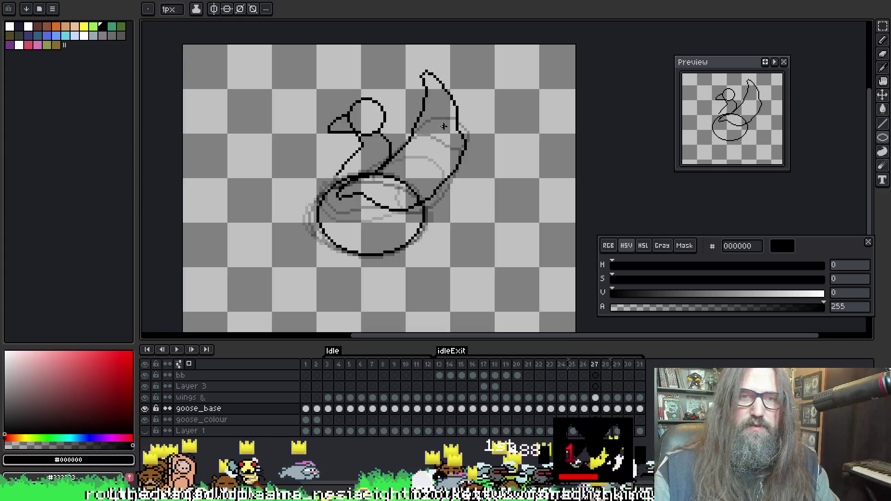
Return to the Pencil with black and flip between frames comparing the wing
{"action": "key", "text": "Return"}
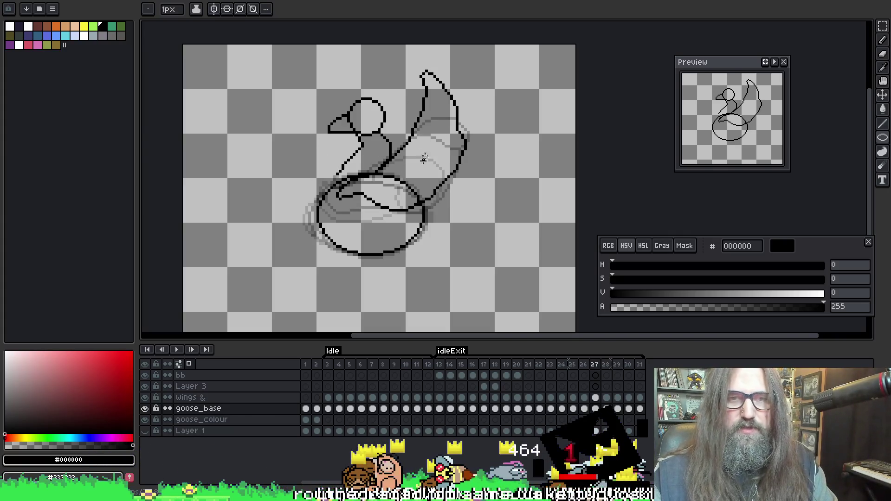
{"action": "key", "text": "b"}
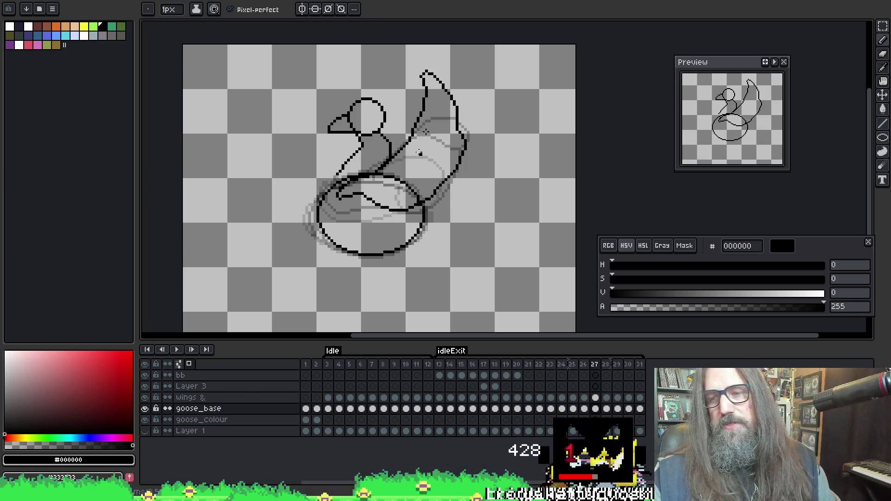
{"action": "key", "text": "i"}
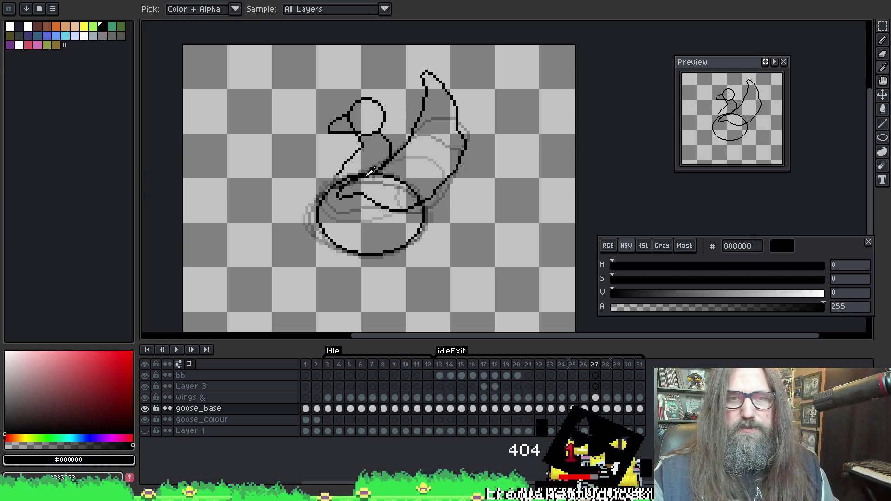
{"action": "key", "text": "b"}
{"action": "key", "text": "Left"}
{"action": "key", "text": "Right"}
{"action": "key", "text": "Right"}
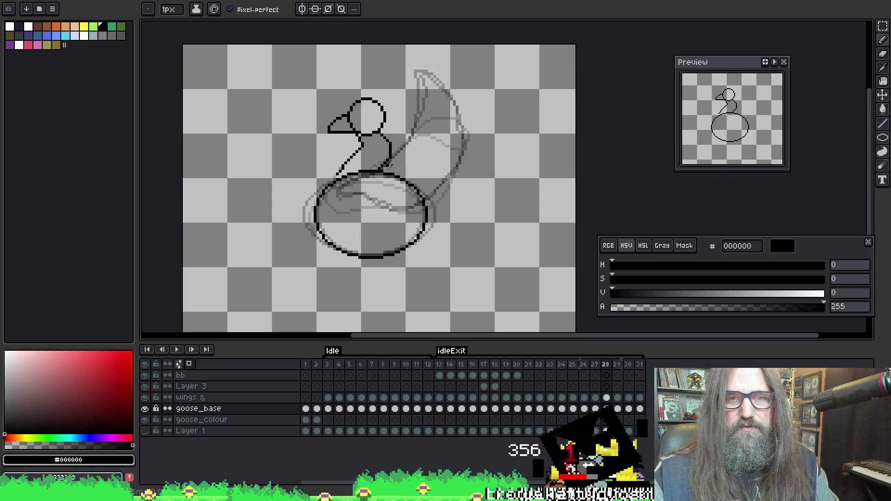
{"action": "key", "text": "Left"}
{"action": "key", "text": "Right"}
{"action": "key", "text": "Left"}
{"action": "key", "text": "Right"}
{"action": "key", "text": "Left"}
{"action": "key", "text": "Left"}
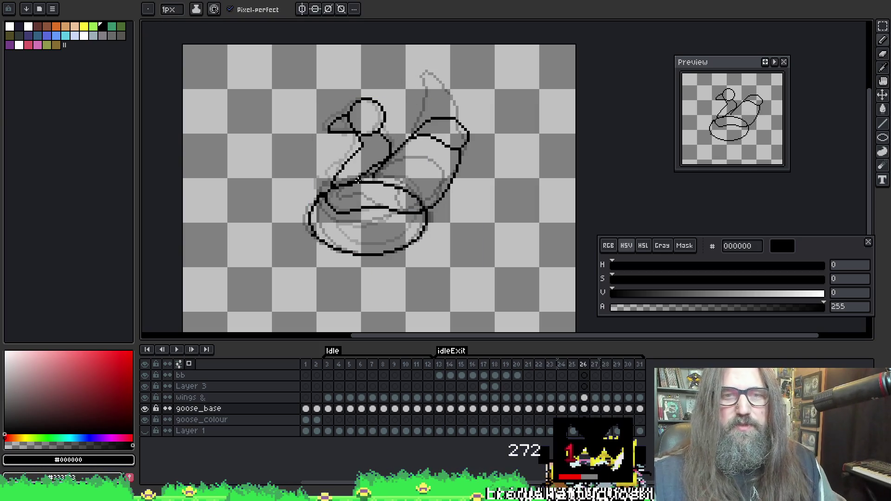
Step through frames 26 to 29, land on frame 27, and play the goose animation
{"action": "key", "text": "alt"}
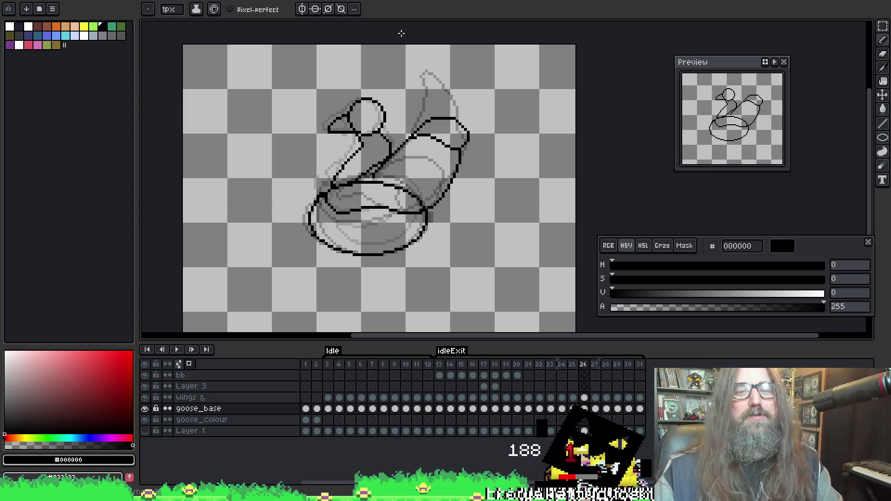
{"action": "key", "text": "Right"}
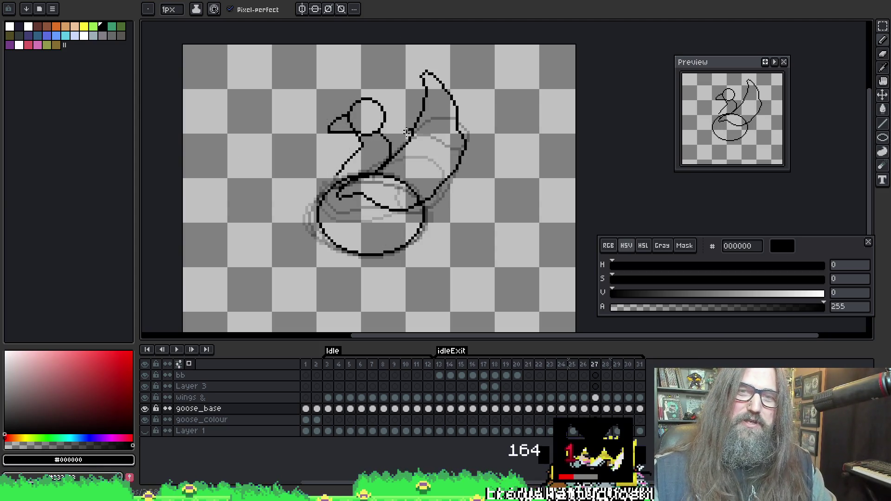
{"action": "key", "text": "Right"}
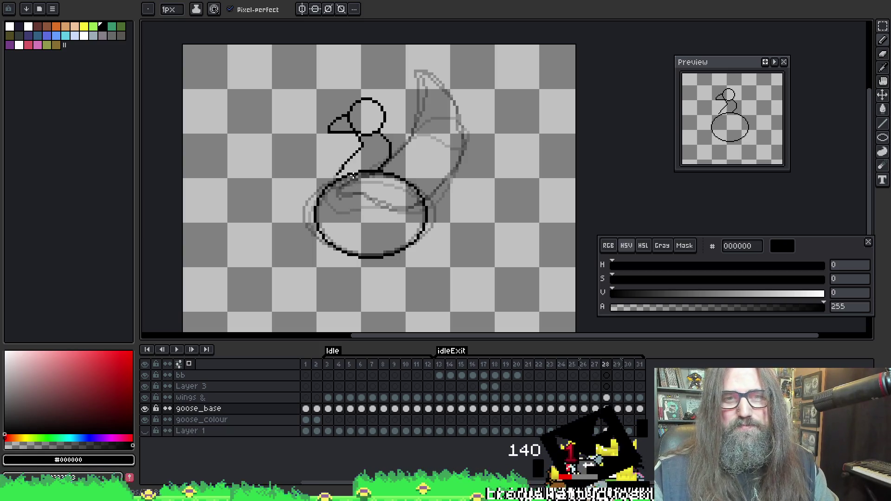
{"action": "key", "text": "Left"}
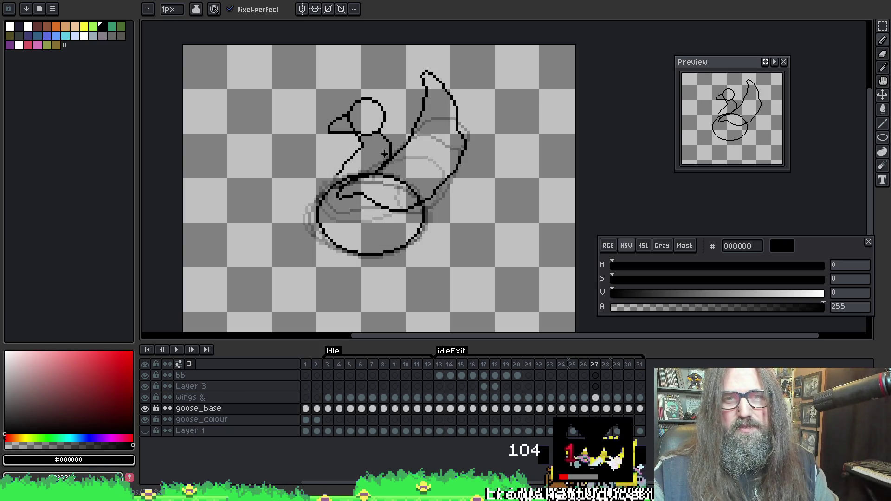
{"action": "key", "text": "Right"}
{"action": "key", "text": "Right"}
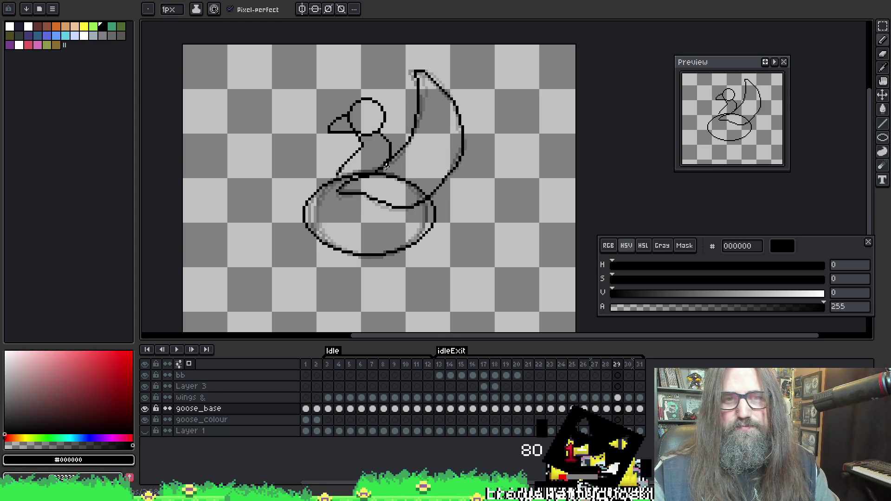
{"action": "key", "text": "Left"}
{"action": "key", "text": "Left"}
{"action": "key", "text": "Right"}
{"action": "key", "text": "Left"}
{"action": "key", "text": "Right"}
{"action": "key", "text": "Left"}
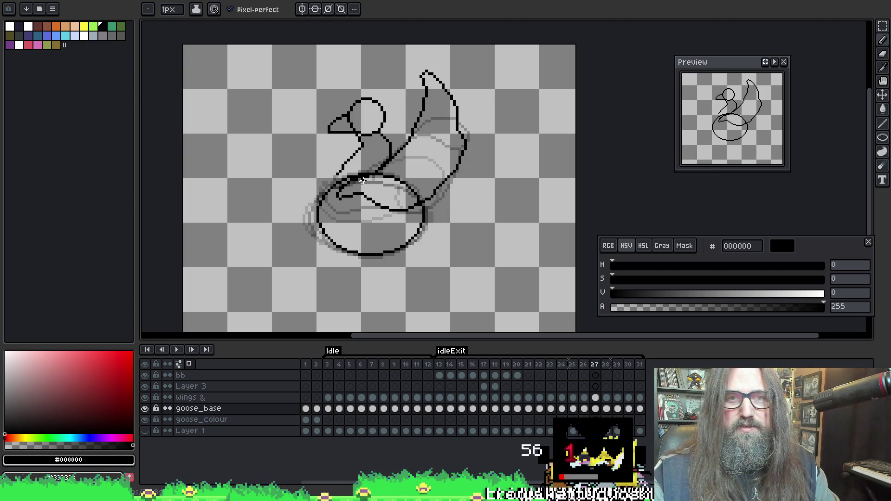
{"action": "key", "text": "Right"}
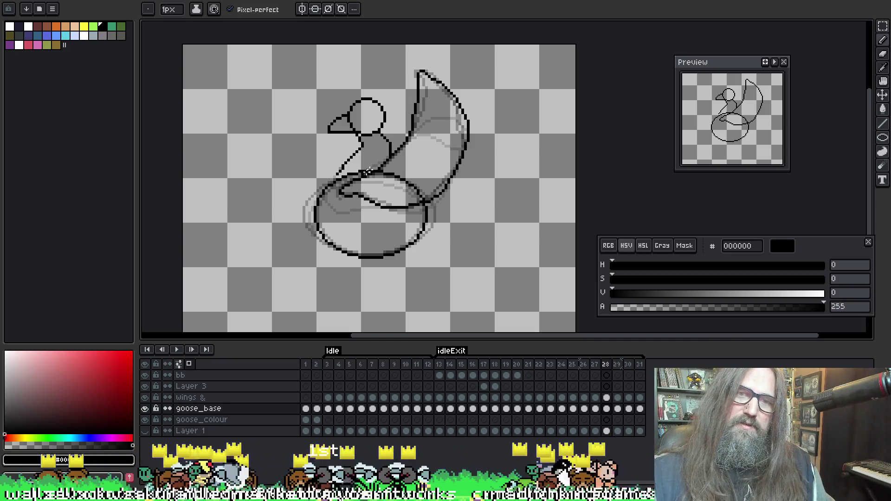
{"action": "key", "text": "Return"}
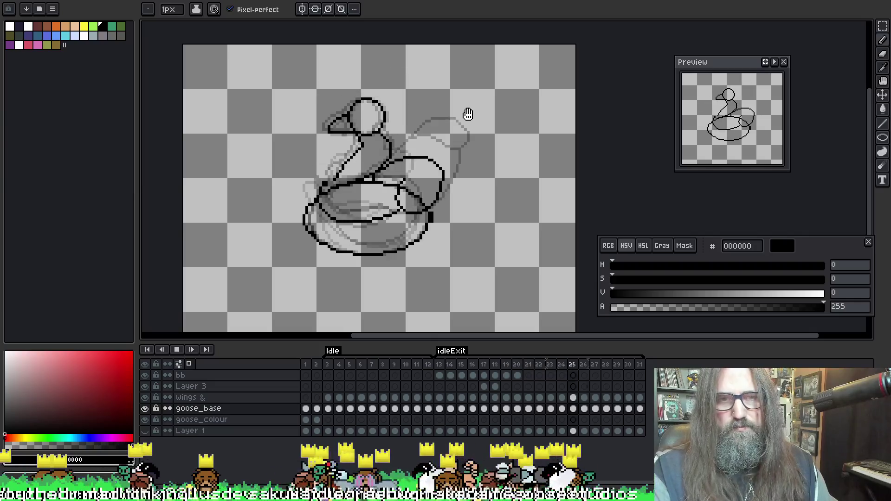
Stop the playback, pick the 6px Eraser, and move up to the wings layer
{"action": "key", "text": "Return"}
{"action": "key", "text": "Return"}
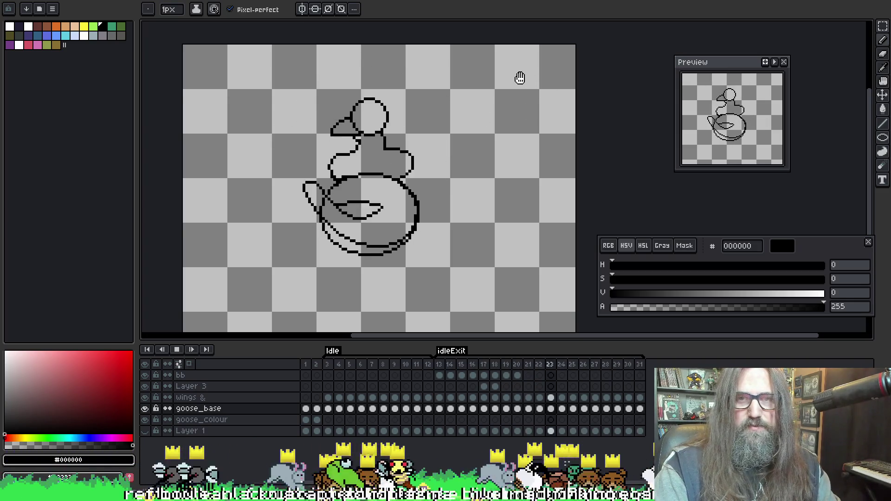
{"action": "key", "text": "Return"}
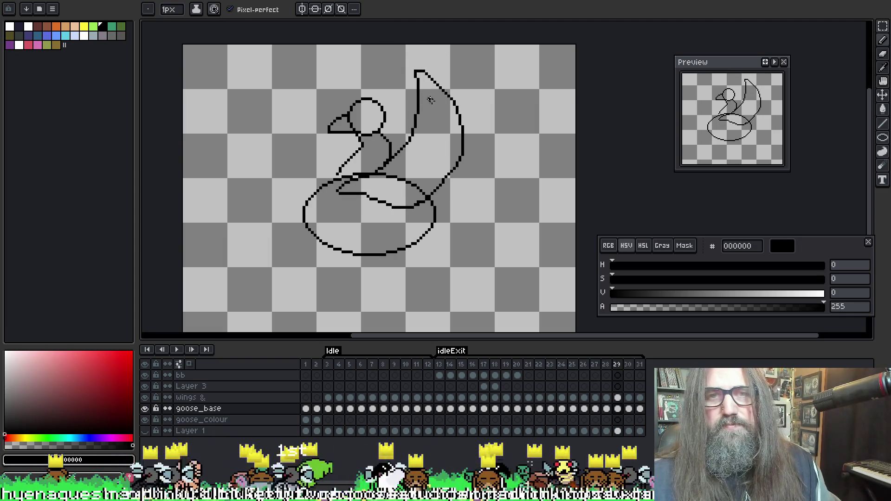
{"action": "key", "text": "e"}
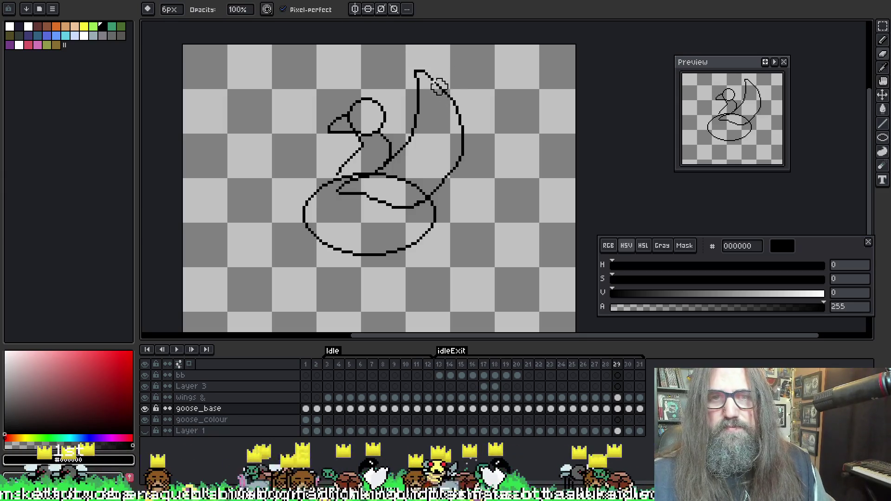
{"action": "key", "text": "alt+Up"}
Erase the wing's upper-right outline and redraw its top and right edge with the 1px Pencil
{"action": "left_click_drag", "start_coordinate": [424, 69], "coordinate": [469, 151]}
{"action": "key", "text": "b"}
{"action": "left_click_drag", "start_coordinate": [417, 72], "coordinate": [454, 99]}
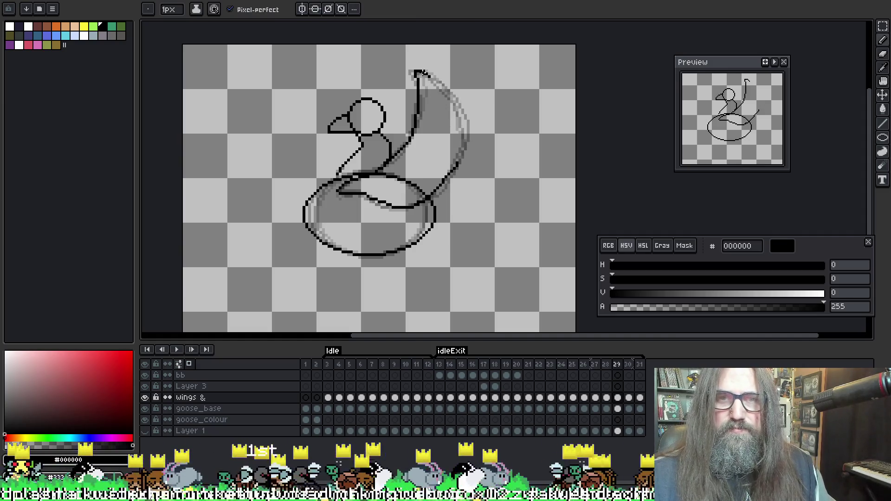
{"action": "key", "text": "ctrl+z"}
{"action": "key", "text": "ctrl+z"}
{"action": "key", "text": "ctrl+y"}
{"action": "mouse_move", "coordinate": [425, 72]}
{"action": "left_mouse_down"}
{"action": "mouse_move", "coordinate": [460, 111]}
{"action": "mouse_move", "coordinate": [467, 144]}
{"action": "mouse_move", "coordinate": [454, 164]}
{"action": "left_mouse_up"}
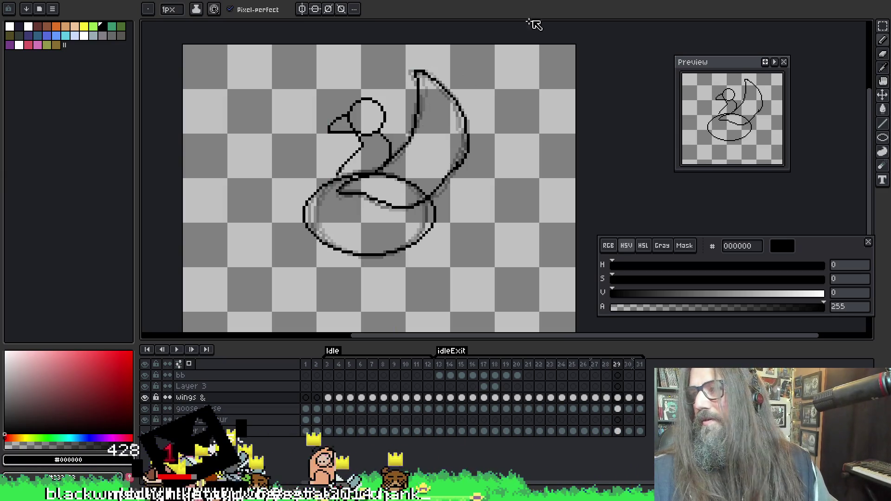
Erase the lower part of the wing's right outline, then play the animation
{"action": "key", "text": "e"}
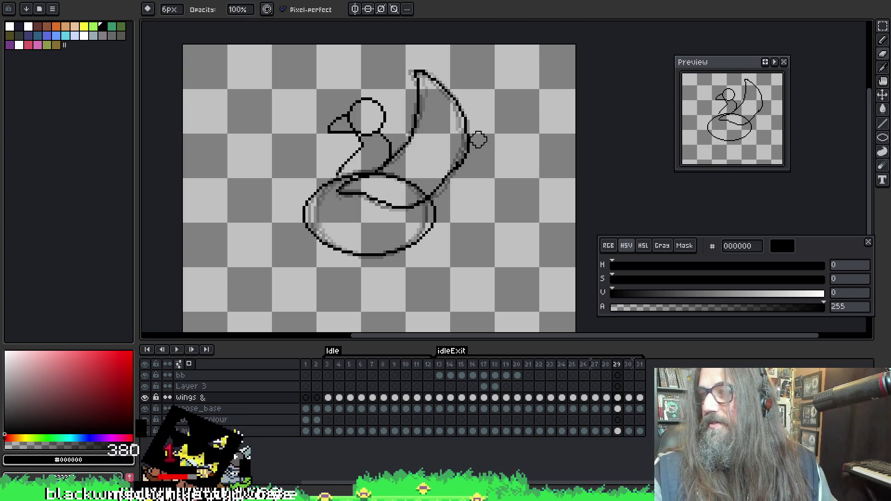
{"action": "mouse_move", "coordinate": [462, 164]}
{"action": "left_mouse_down"}
{"action": "mouse_move", "coordinate": [468, 125]}
{"action": "mouse_move", "coordinate": [432, 194]}
{"action": "left_mouse_up"}
{"action": "key", "text": "b"}
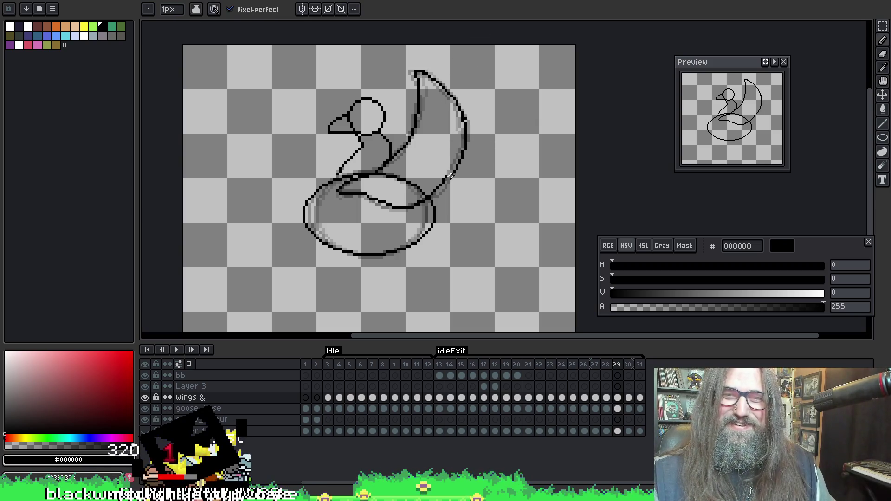
{"action": "key", "text": "e"}
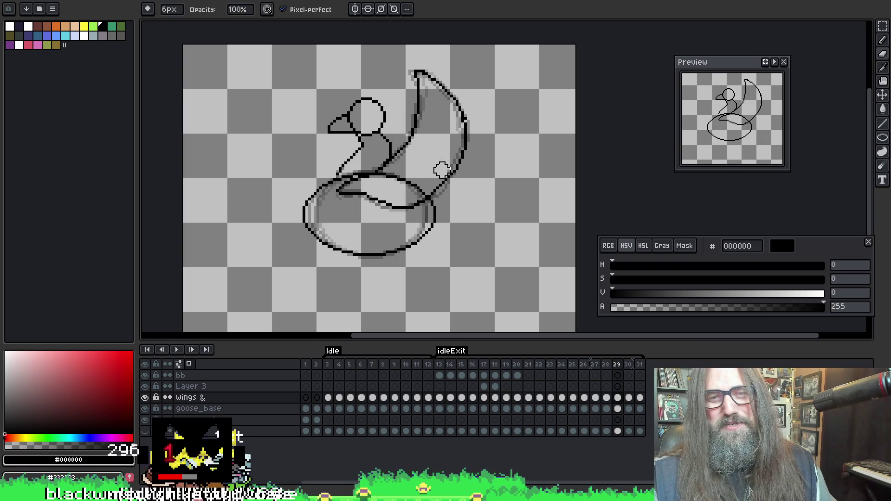
{"action": "key", "text": "b"}
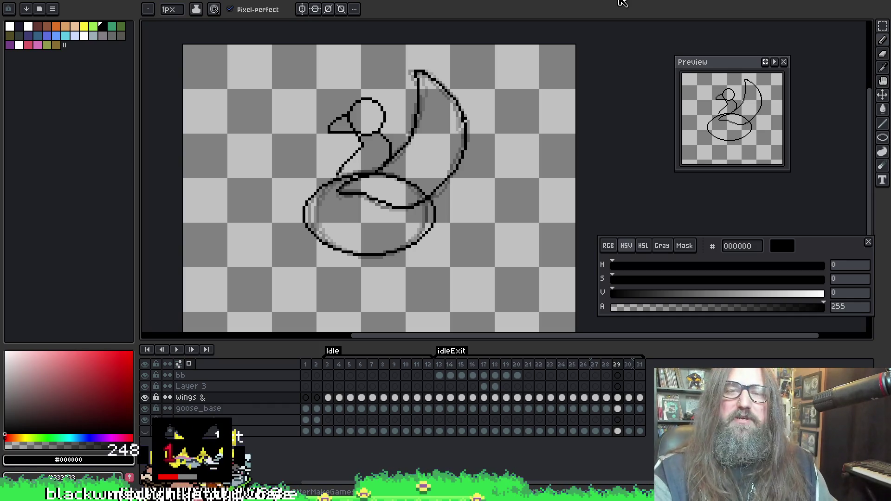
{"action": "key", "text": "Return"}
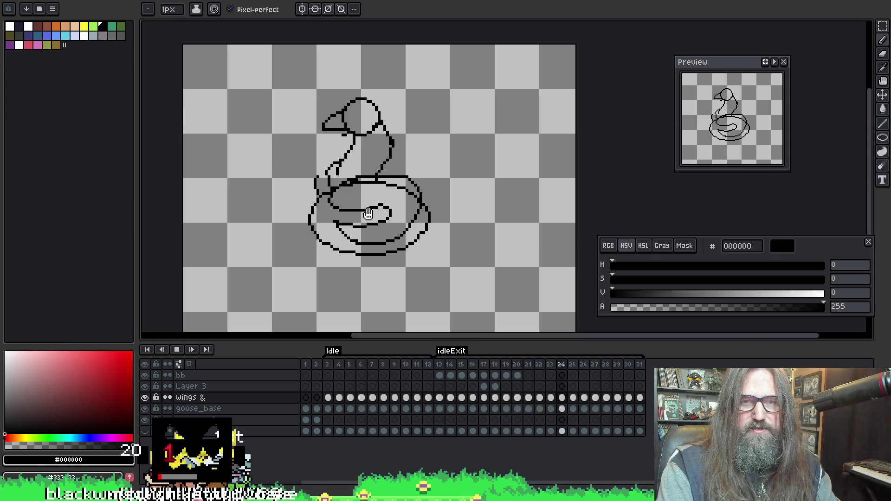
Stop playback and step forward through the wing-flap frames to the raised-wing pose at frame 30
{"action": "key", "text": "Return"}
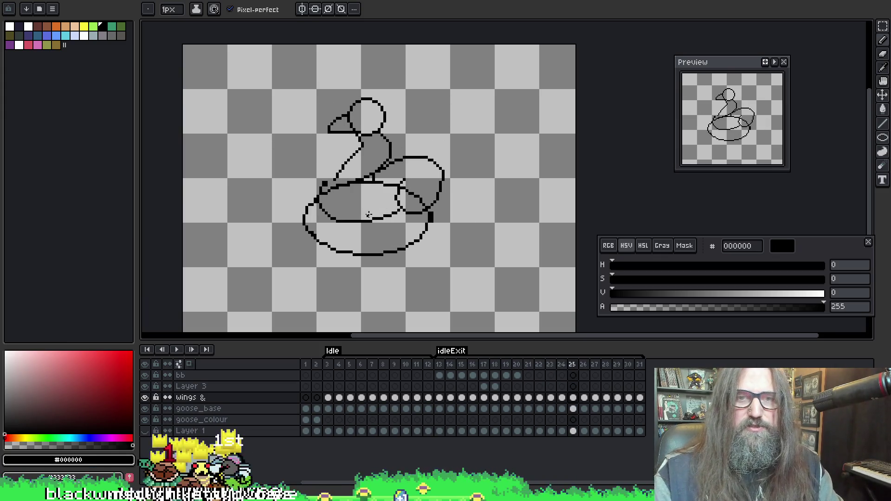
{"action": "key", "text": "Right"}
{"action": "key", "text": "Right"}
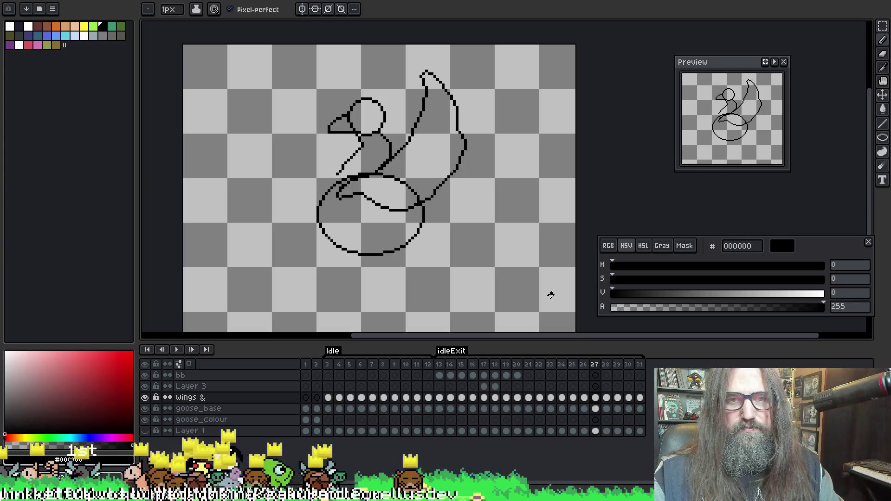
{"action": "key", "text": "Right"}
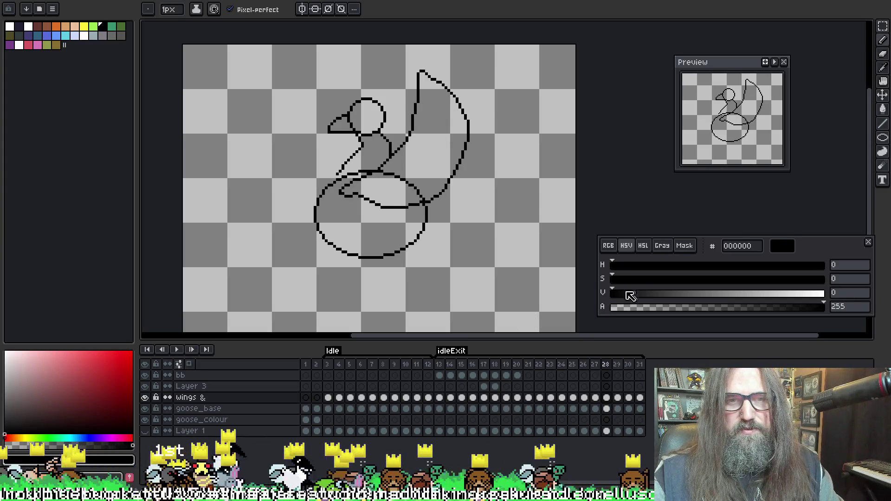
{"action": "key", "text": "Right"}
{"action": "key", "text": "Right"}
{"action": "key", "text": "Right"}
{"action": "key", "text": "Return"}
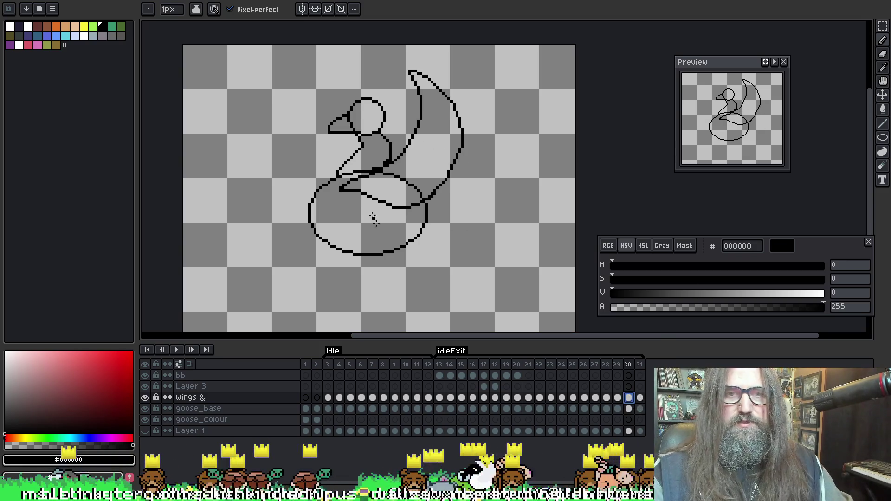
Toggle onion skinning and select the goose_base cel on frame 30
{"action": "key", "text": "F3"}
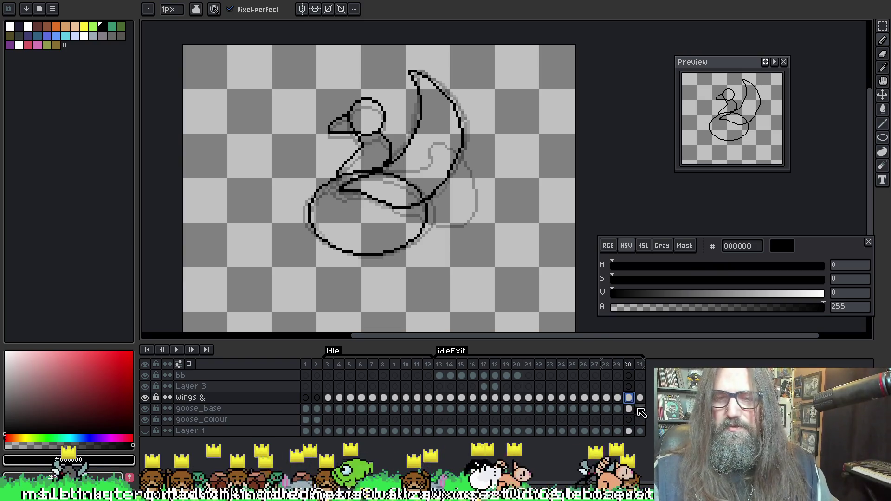
{"action": "left_click", "coordinate": [629, 409]}
{"action": "key", "text": "b"}
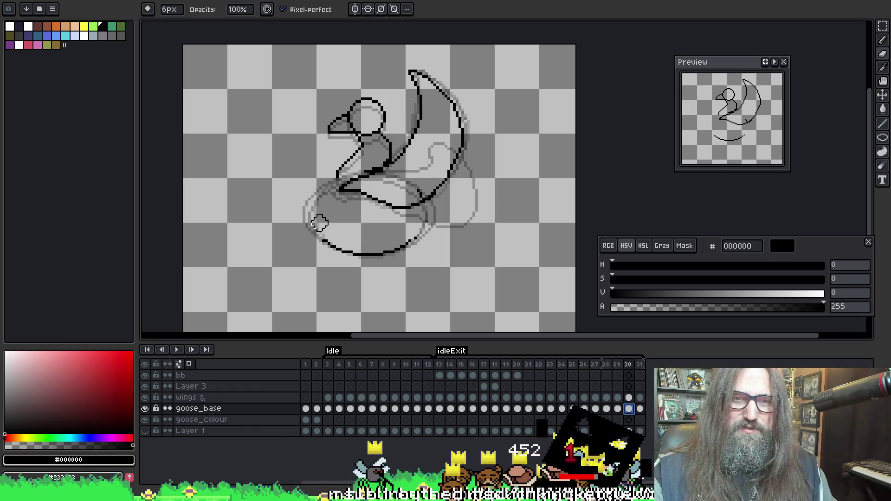
{"action": "key", "text": "e"}
{"action": "key", "text": "l"}
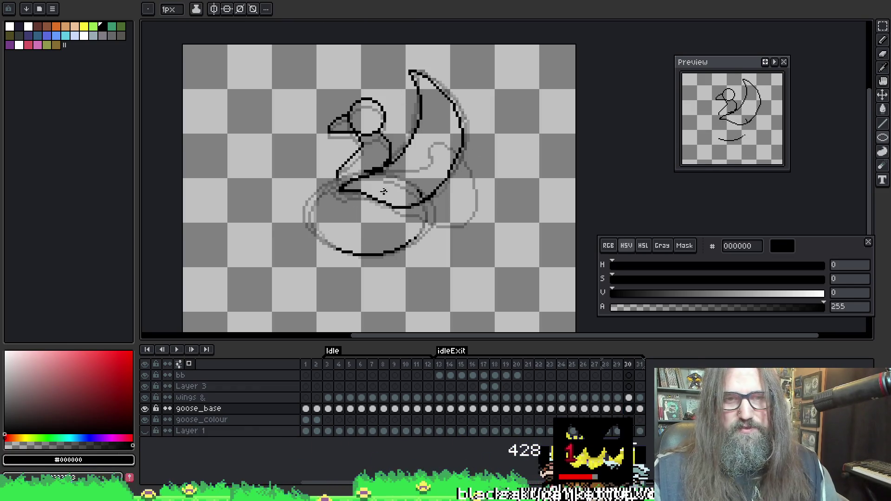
{"action": "key", "text": "b"}
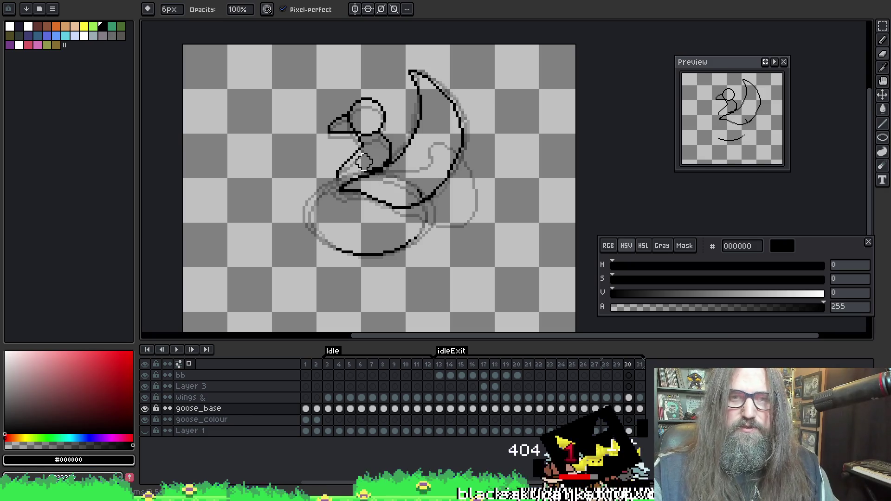
Draw a new loop outline around the goose body with the Line tool, then play the animation
{"action": "key", "text": "i"}
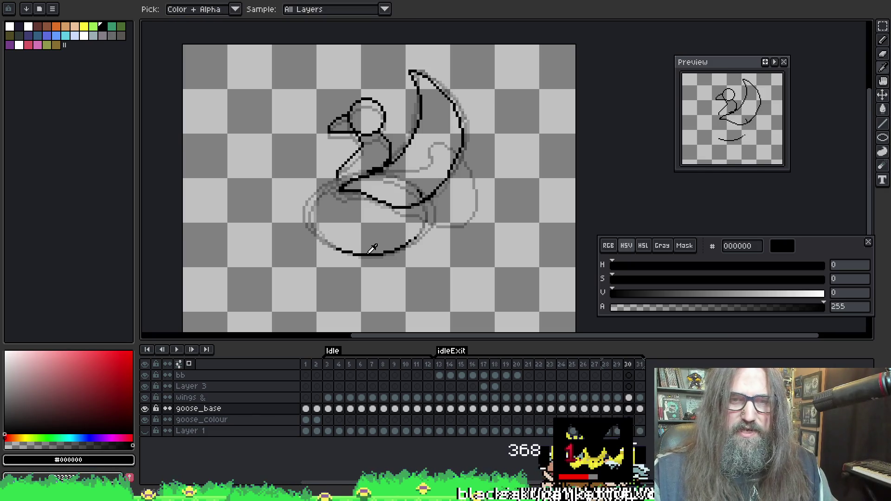
{"action": "key", "text": "b"}
{"action": "key", "text": "l"}
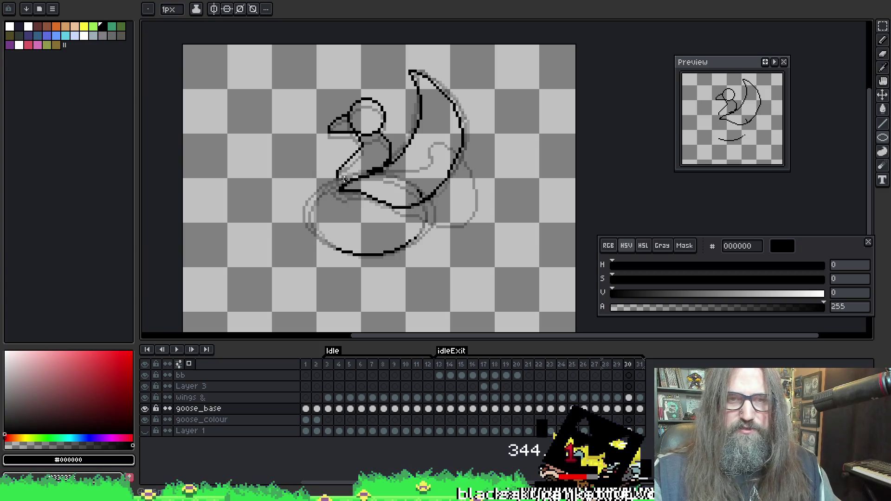
{"action": "mouse_move", "coordinate": [315, 189]}
{"action": "left_mouse_down"}
{"action": "mouse_move", "coordinate": [404, 278]}
{"action": "mouse_move", "coordinate": [409, 242]}
{"action": "mouse_move", "coordinate": [433, 246]}
{"action": "mouse_move", "coordinate": [424, 255]}
{"action": "mouse_move", "coordinate": [423, 245]}
{"action": "mouse_move", "coordinate": [429, 254]}
{"action": "left_mouse_up"}
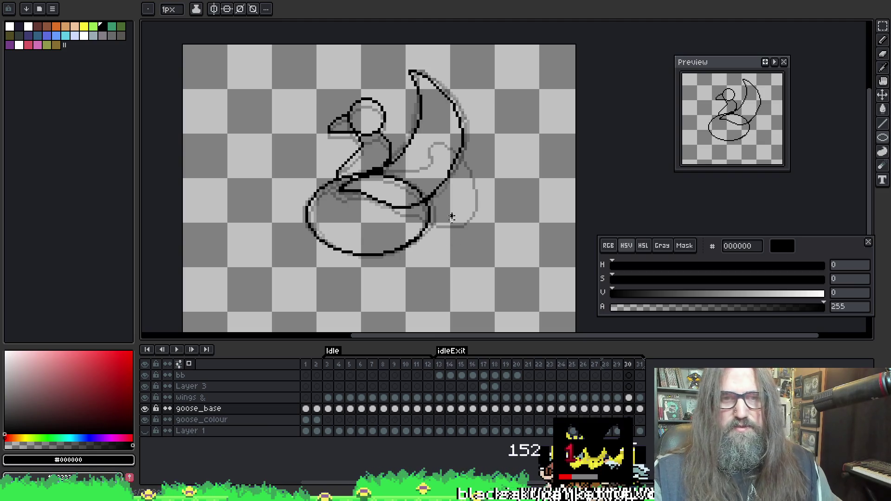
{"action": "key", "text": "Return"}
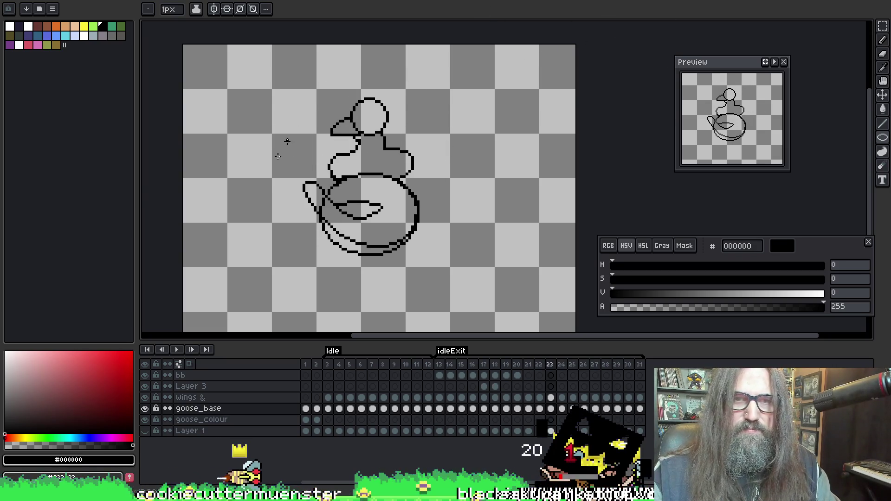
Stop on frame 23 and zoom in on the goose's neck and body outline
{"action": "key", "text": "Return"}
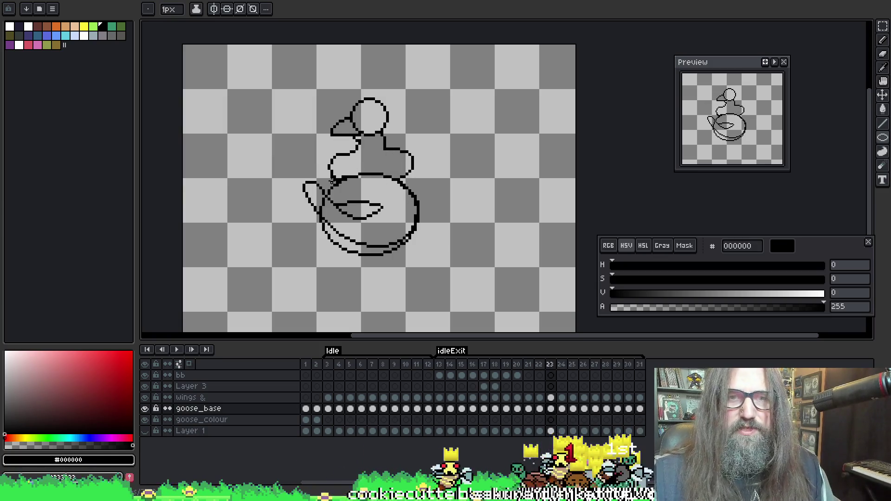
{"action": "key", "text": "b"}
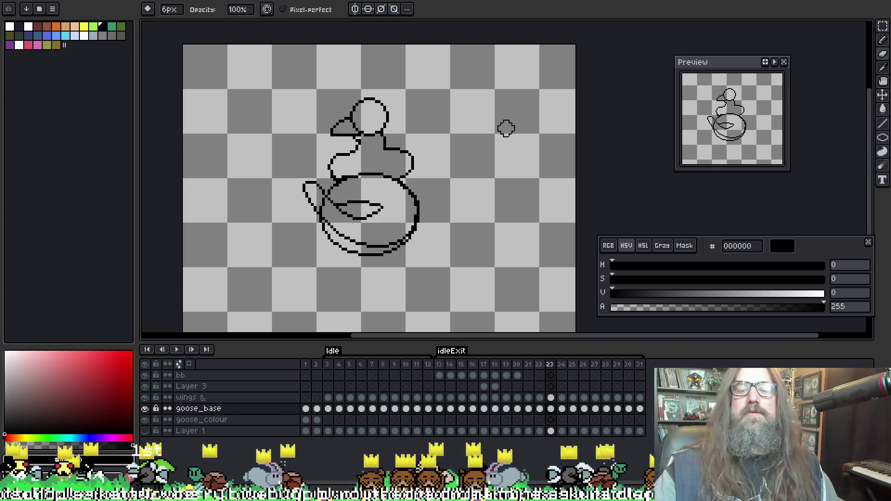
{"action": "scroll", "coordinate": [433, 169], "scroll_direction": "up", "scroll_amount": 1}
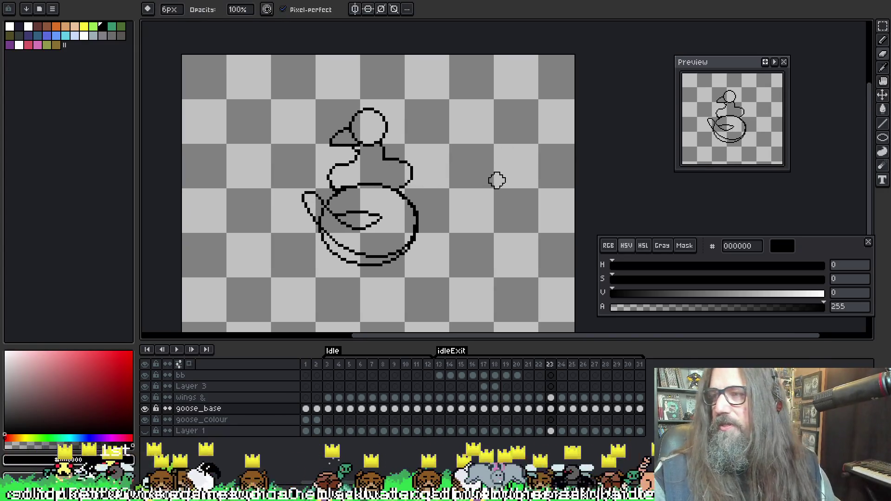
{"action": "scroll", "coordinate": [330, 193], "scroll_direction": "up", "scroll_amount": 1}
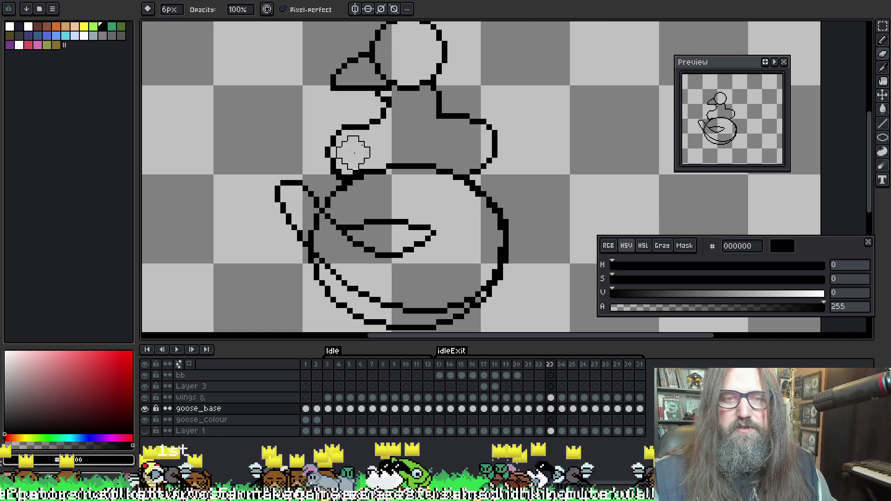
{"action": "key", "text": "b"}
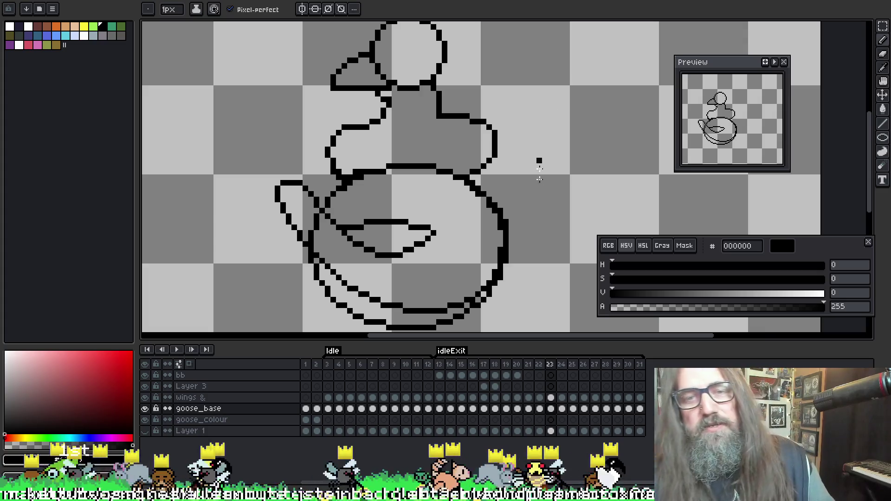
Erase the outline pixels between the cheek and body on goose_base with a 2px eraser
{"action": "left_click_drag", "start_coordinate": [461, 167], "coordinate": [466, 159]}
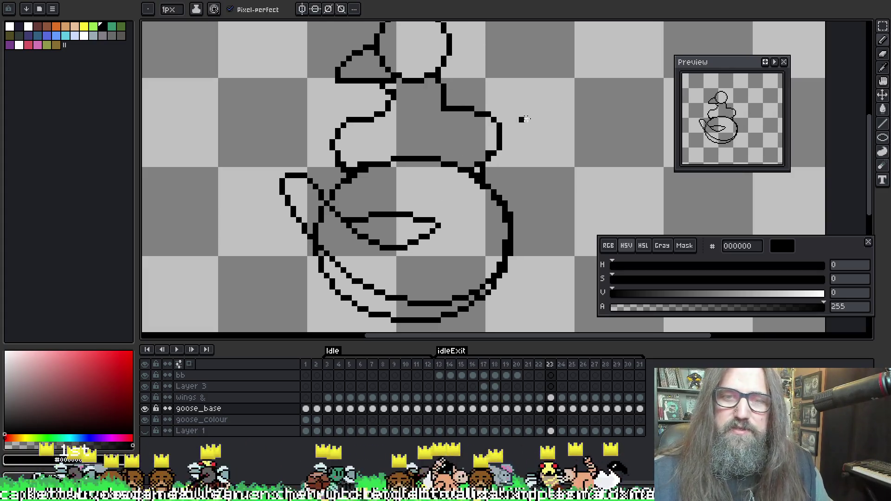
{"action": "key", "text": "e"}
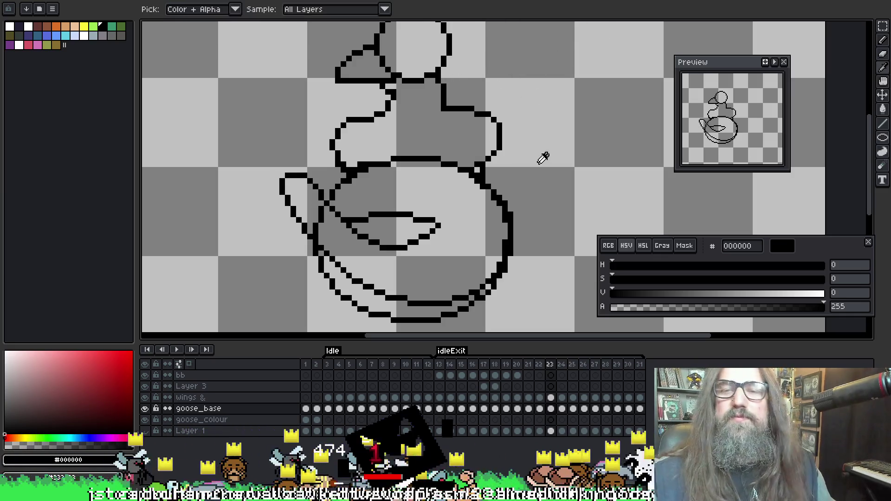
{"action": "key", "text": "minus"}
{"action": "key", "text": "minus"}
{"action": "key", "text": "minus"}
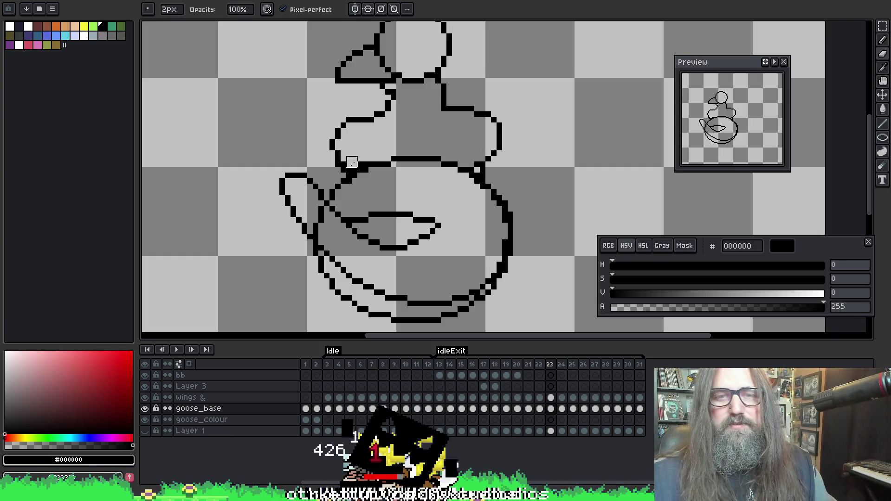
{"action": "key", "text": "Up"}
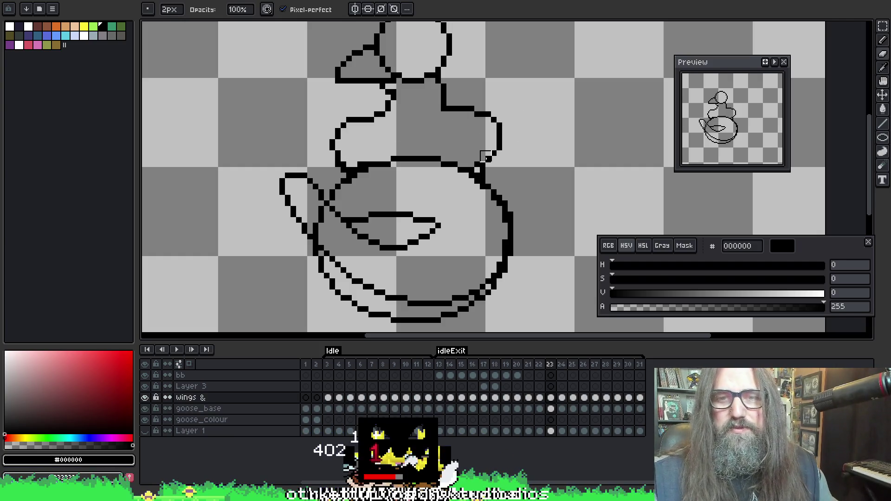
{"action": "key", "text": "Down"}
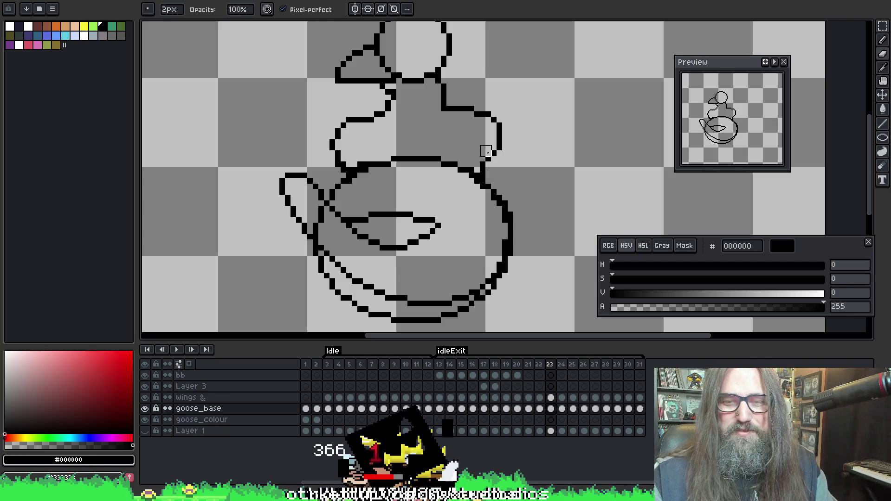
{"action": "left_click_drag", "start_coordinate": [484, 153], "coordinate": [484, 173]}
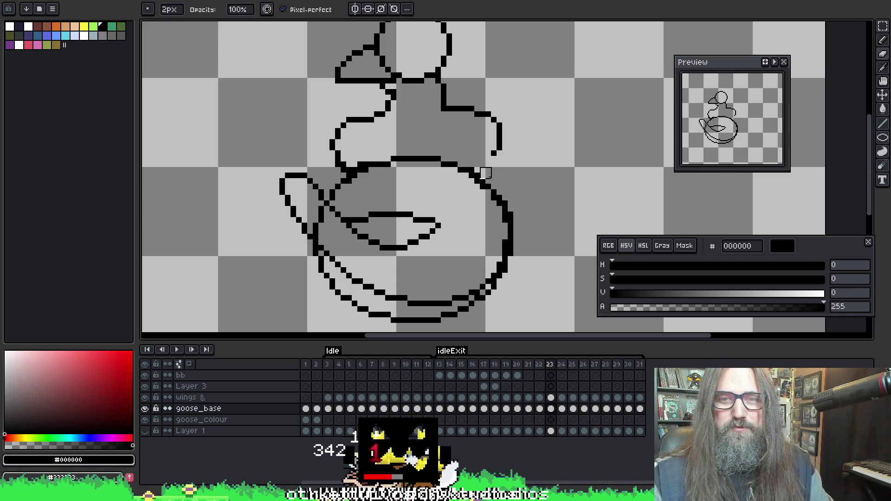
Draw a 1px neck line down from the cheek on Layer 3 and thicken it
{"action": "key", "text": "Up"}
{"action": "key", "text": "Up"}
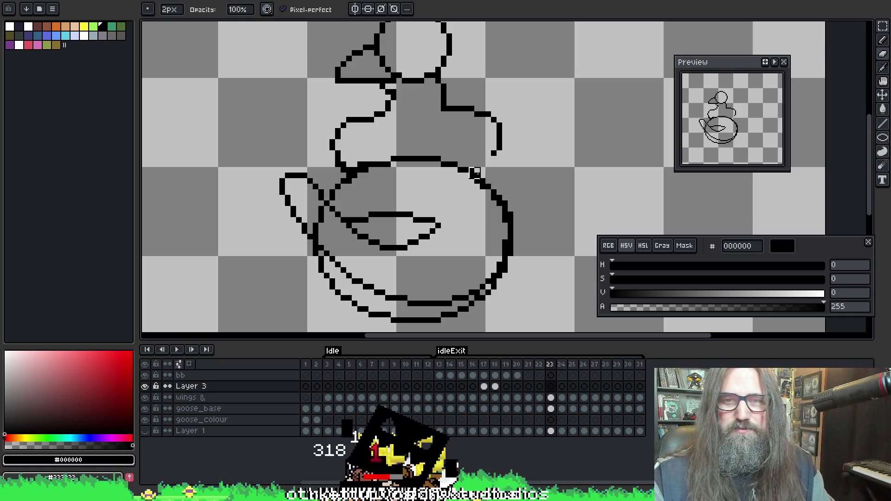
{"action": "key", "text": "b"}
{"action": "left_click_drag", "start_coordinate": [493, 154], "coordinate": [487, 194]}
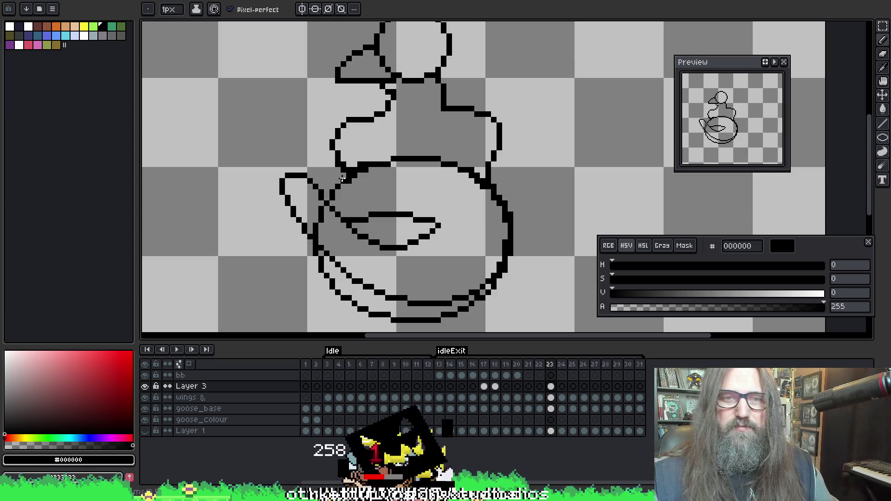
{"action": "left_click_drag", "start_coordinate": [340, 167], "coordinate": [343, 178]}
On the wings layer, erase stray neck pixels and add single outline pixels there
{"action": "key", "text": "e"}
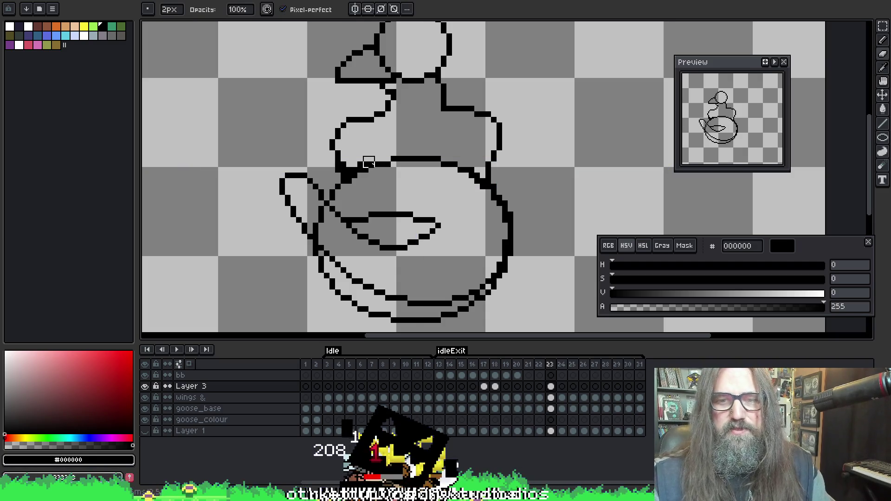
{"action": "key", "text": "ctrl"}
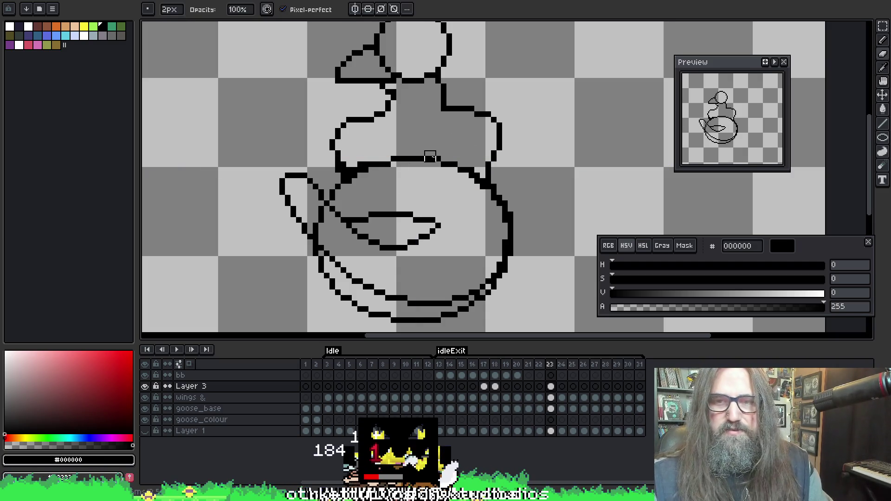
{"action": "key", "text": "Down"}
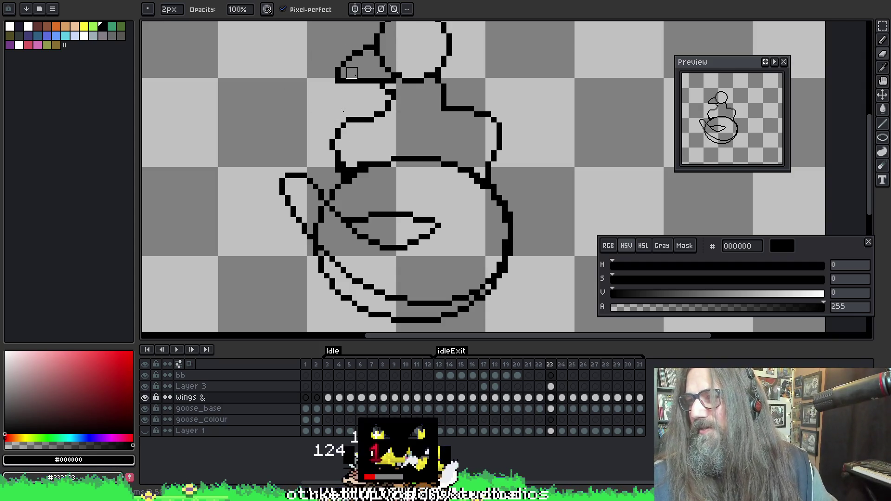
{"action": "left_click_drag", "start_coordinate": [347, 168], "coordinate": [352, 181]}
{"action": "key", "text": "b"}
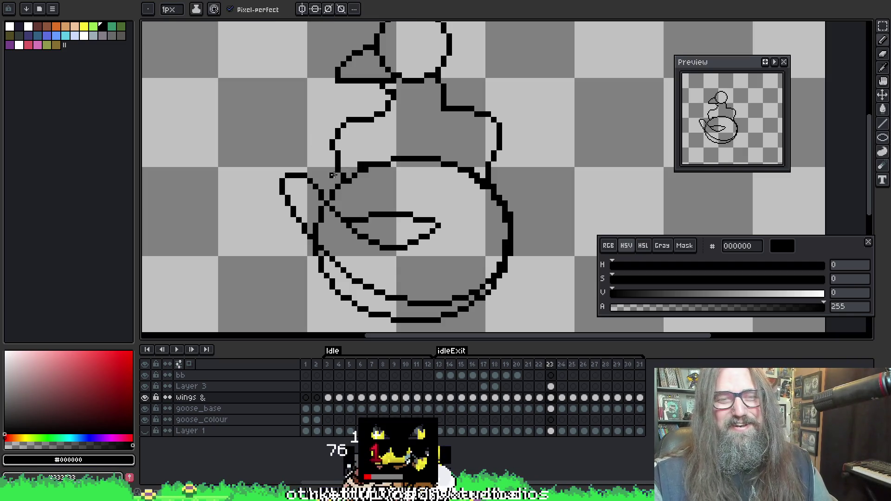
{"action": "left_click", "coordinate": [350, 174]}
{"action": "key", "text": "e"}
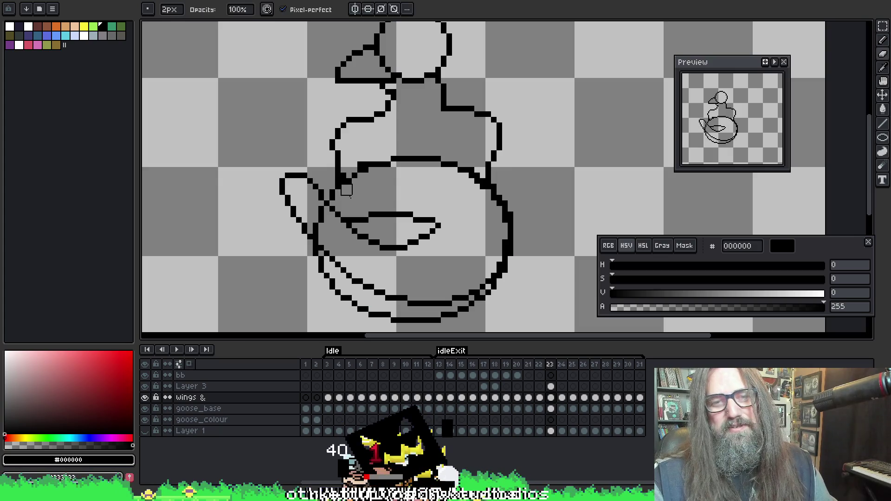
{"action": "key", "text": "b"}
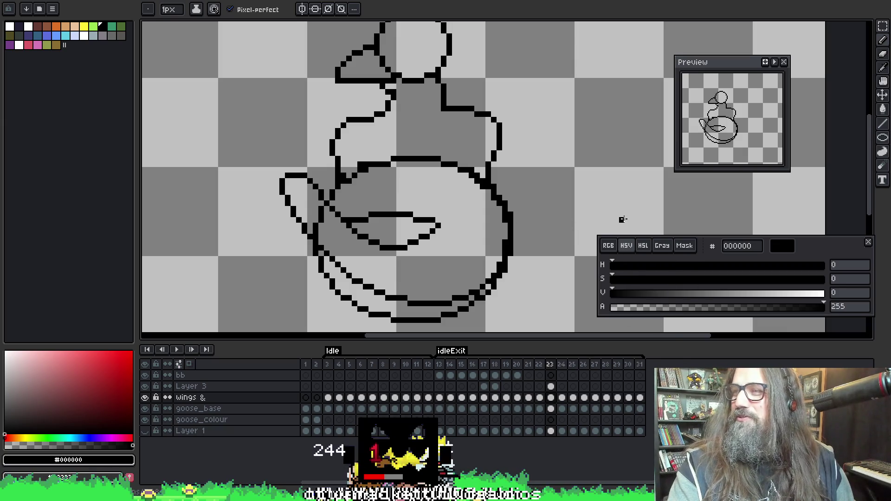
Recentre the goose in view and play the animation to preview the wing flap
{"action": "left_click_drag", "start_coordinate": [487, 186], "coordinate": [461, 201]}
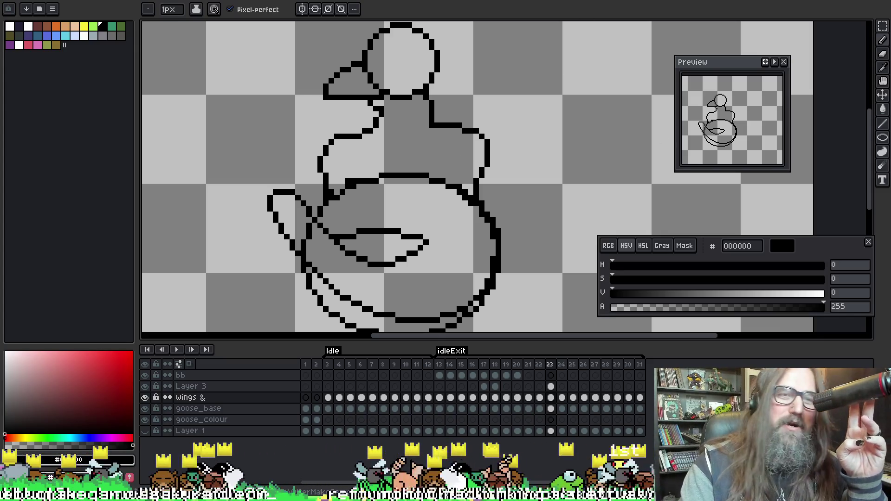
{"action": "left_click_drag", "start_coordinate": [375, 212], "coordinate": [370, 185]}
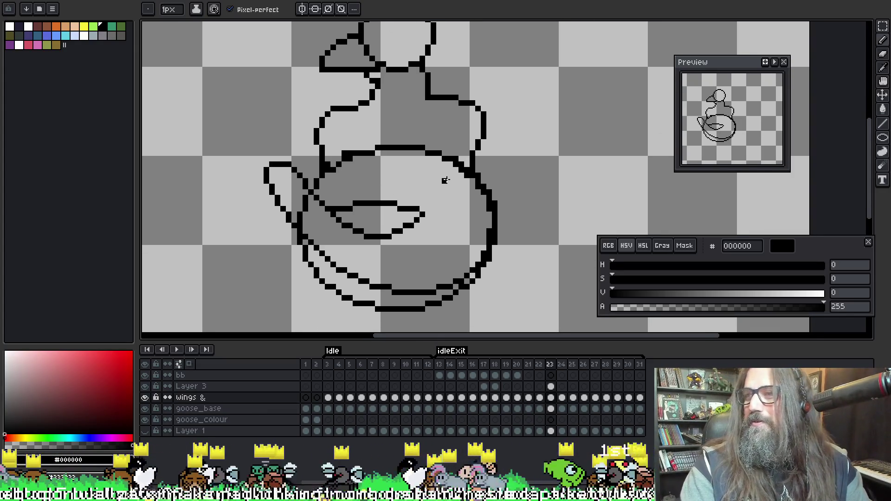
{"action": "left_click_drag", "start_coordinate": [442, 180], "coordinate": [423, 193]}
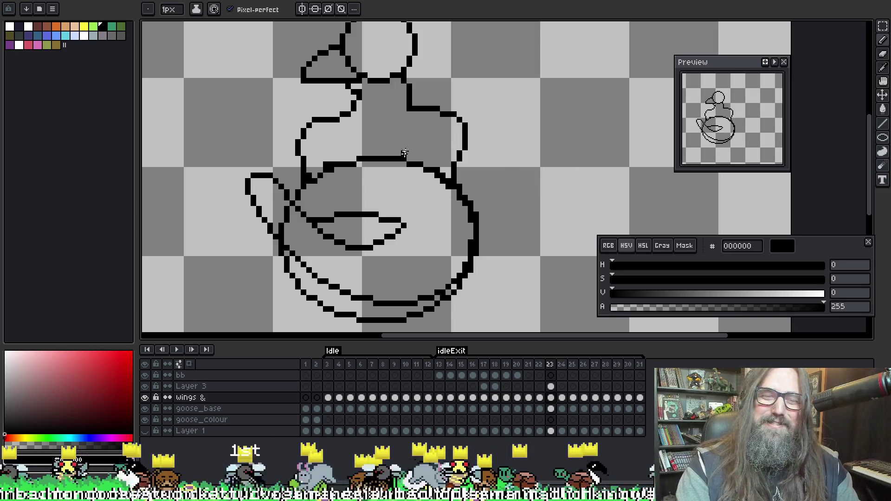
{"action": "key", "text": "Return"}
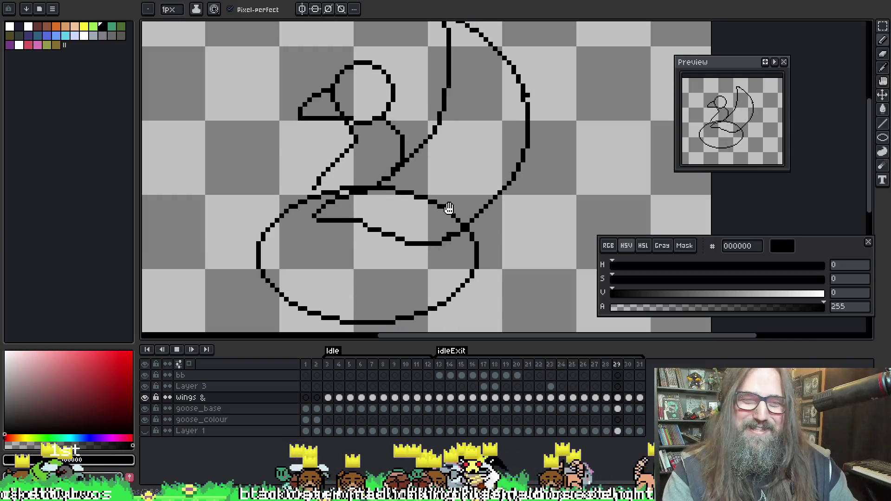
Stop playback on frame 21 and save the goose file with Ctrl+S
{"action": "key", "text": "Return"}
{"action": "key", "text": "ctrl+s"}
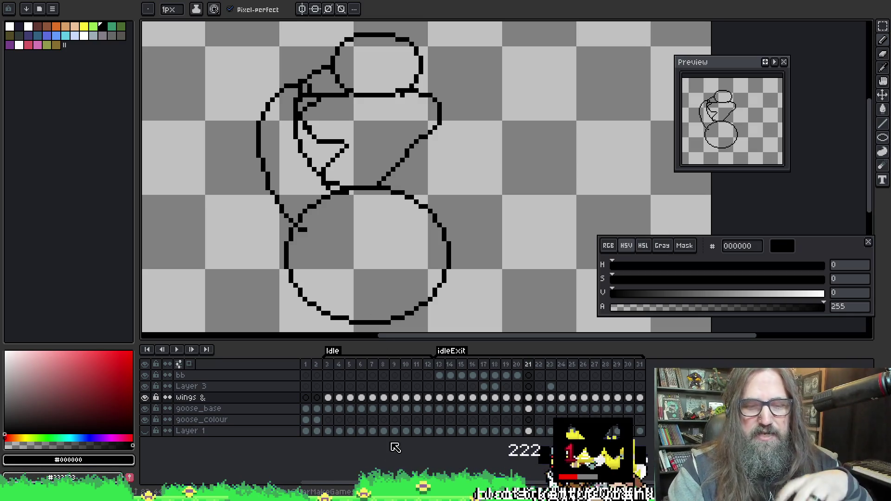
{"action": "mouse_move", "coordinate": [322, 496]}
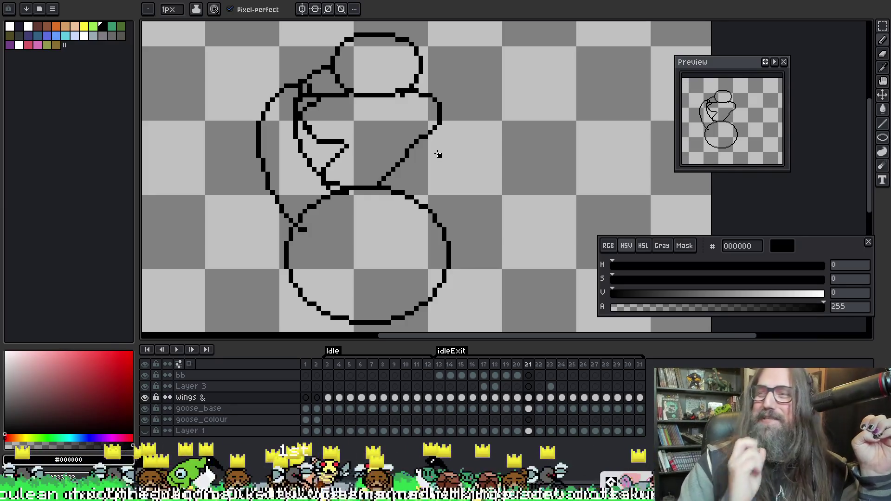
{"action": "scroll", "coordinate": [548, 225], "scroll_direction": "up", "scroll_amount": 1}
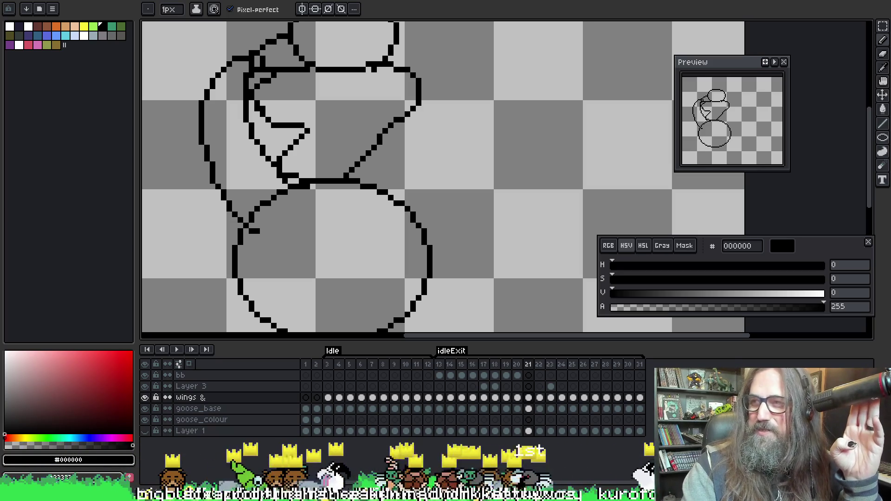
Reposition the view on the goose's upper body and save the animation file
{"action": "scroll", "coordinate": [400, 147], "scroll_direction": "down", "scroll_amount": 3}
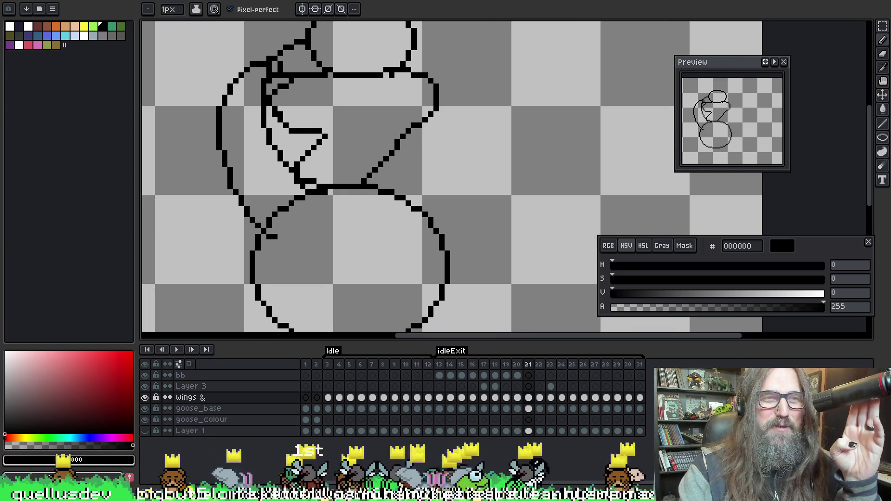
{"action": "scroll", "coordinate": [404, 211], "scroll_direction": "up", "scroll_amount": 1}
{"action": "mouse_move", "coordinate": [443, 237]}
{"action": "left_mouse_down"}
{"action": "mouse_move", "coordinate": [445, 205]}
{"action": "mouse_move", "coordinate": [438, 221]}
{"action": "left_mouse_up"}
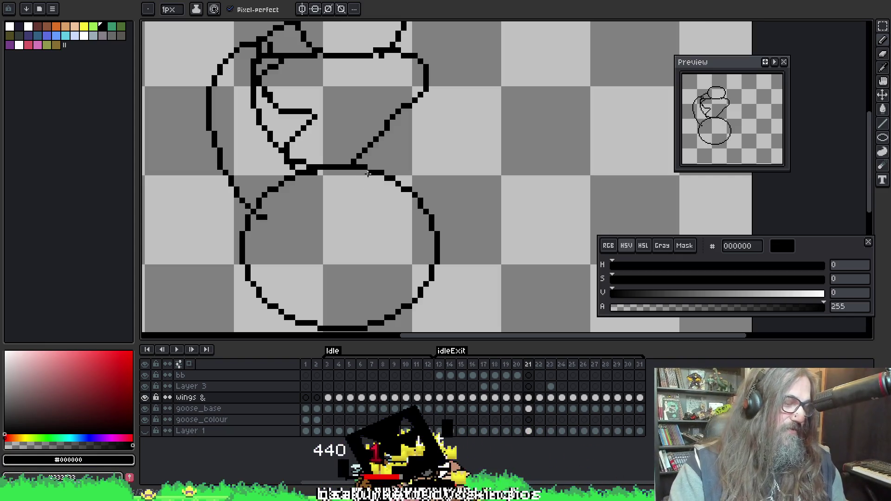
{"action": "key", "text": "ctrl+s"}
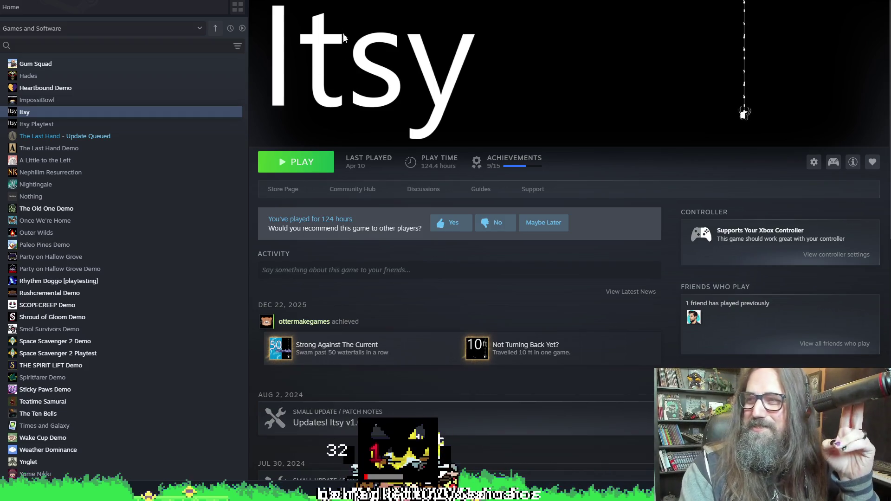
Launch Itsy from its Steam library page
{"action": "left_click", "coordinate": [289, 166]}
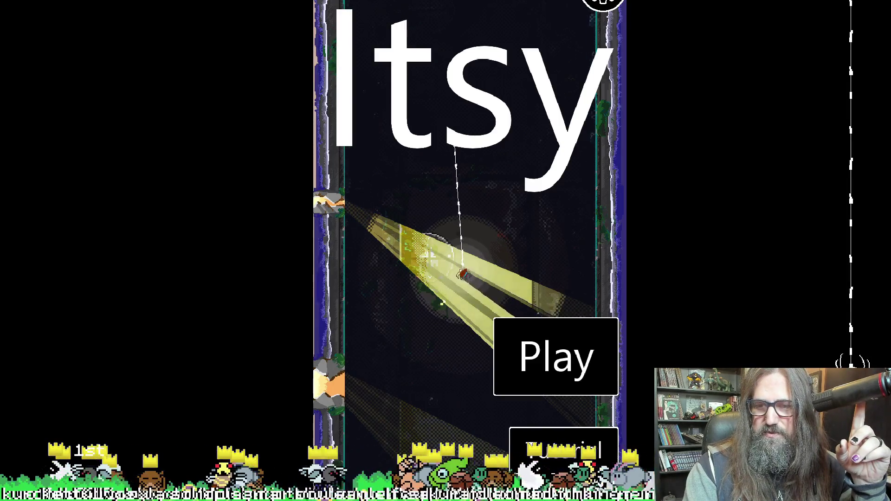
Focus the Itsy window, start a new game, and web onto the grass block above
{"action": "left_click", "coordinate": [601, 482]}
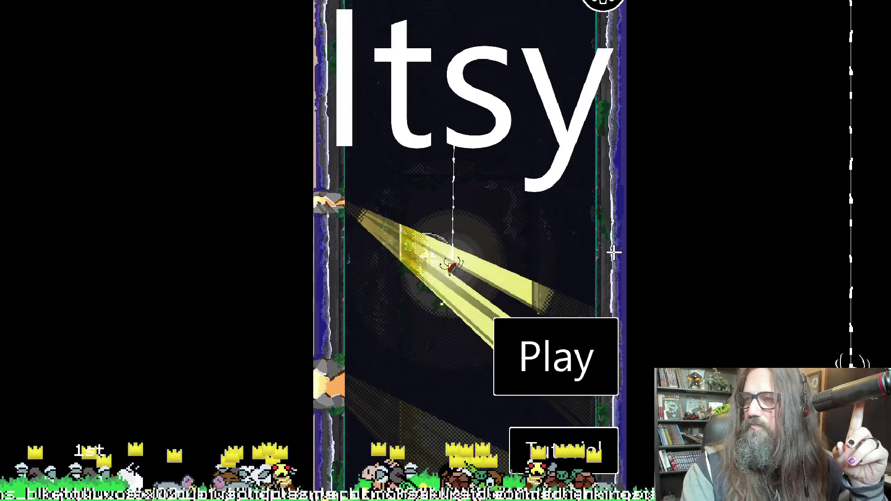
{"action": "left_click", "coordinate": [567, 353]}
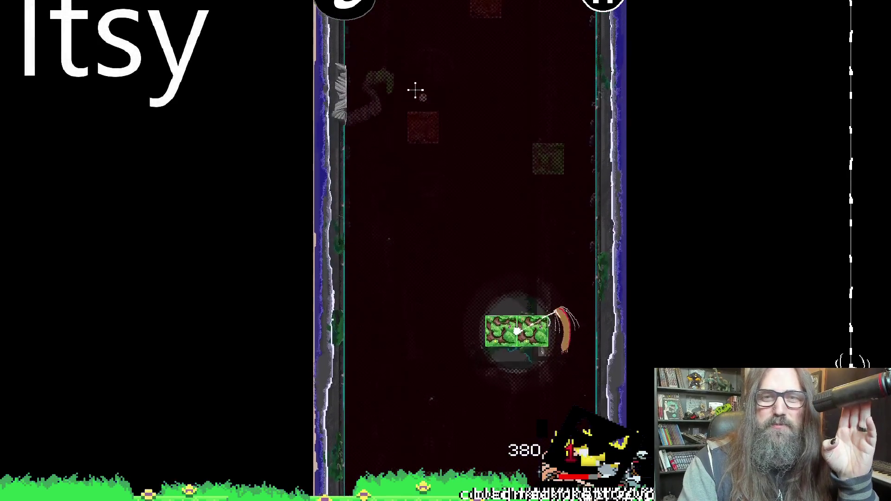
{"action": "left_click", "coordinate": [419, 28]}
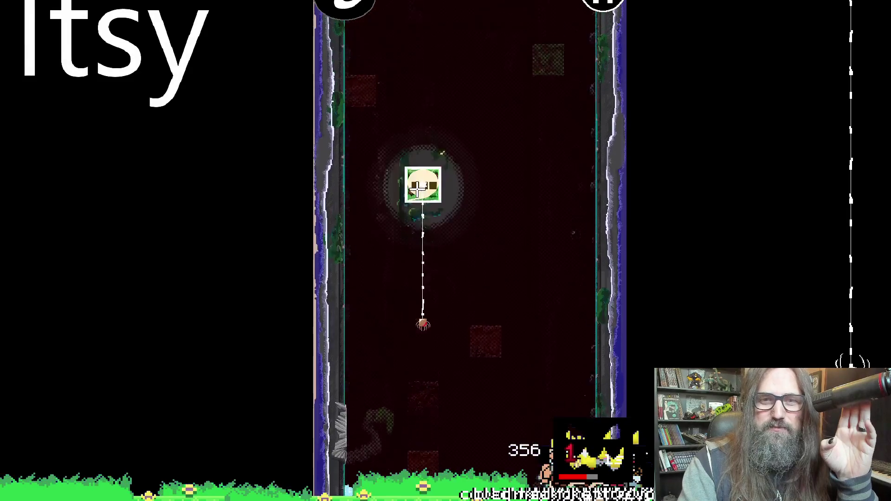
Web the spider up past the T-shaped block, the grey ring and the green-and-red block
{"action": "left_click", "coordinate": [543, 181]}
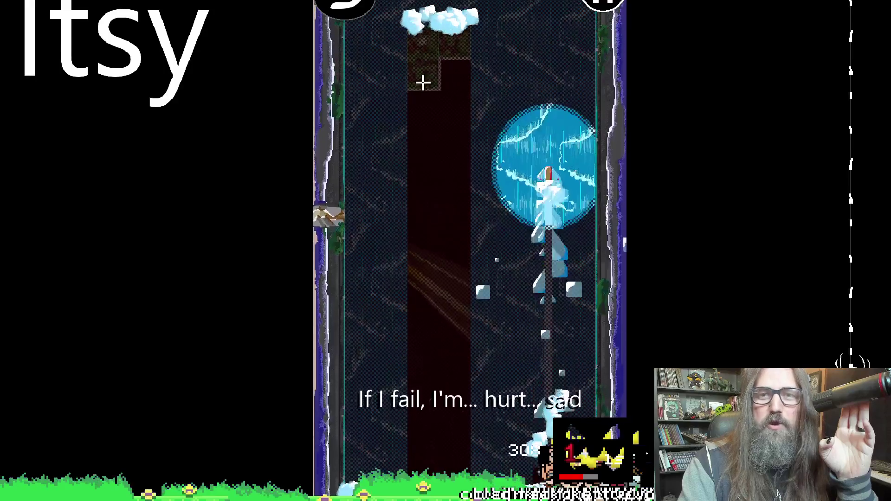
{"action": "left_click", "coordinate": [419, 143]}
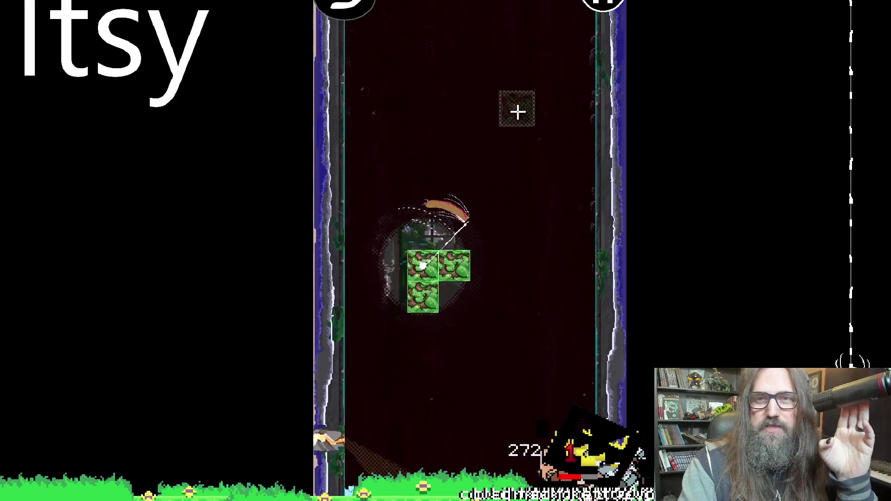
{"action": "left_click", "coordinate": [440, 69]}
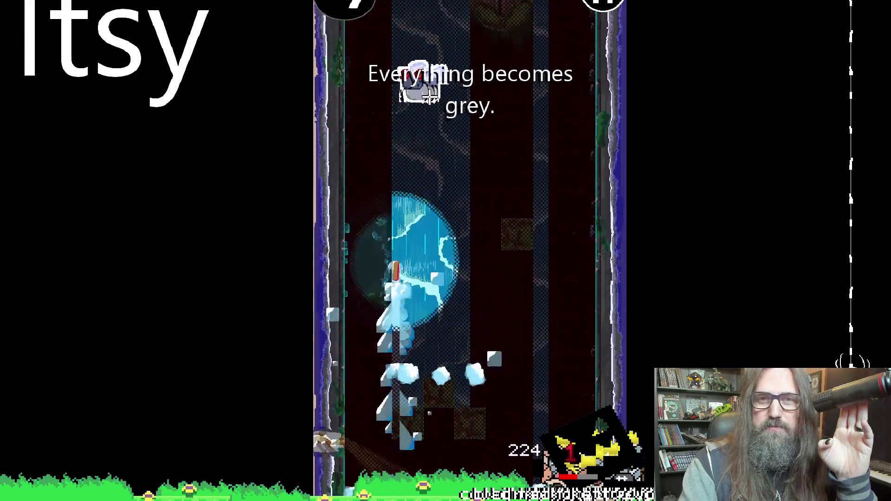
{"action": "left_click", "coordinate": [418, 188]}
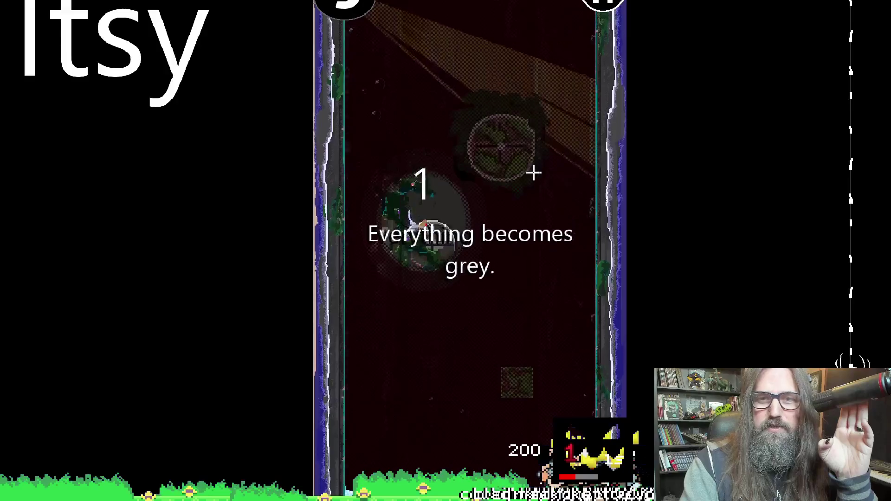
{"action": "left_click", "coordinate": [482, 151]}
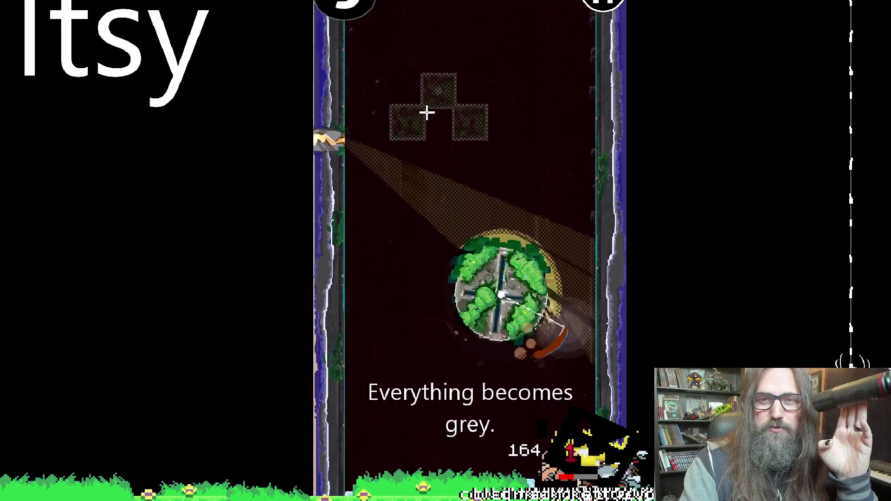
{"action": "left_click", "coordinate": [435, 161]}
{"action": "left_click", "coordinate": [416, 39]}
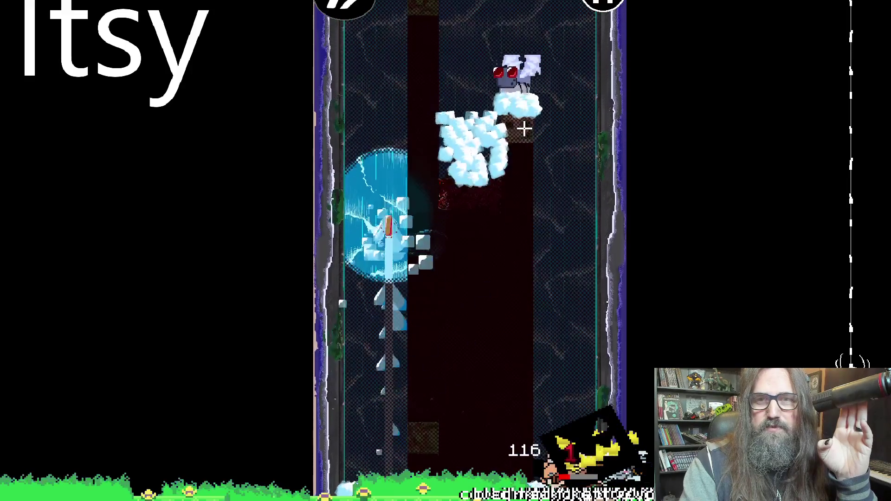
{"action": "left_click", "coordinate": [517, 228]}
{"action": "left_click", "coordinate": [419, 161]}
{"action": "left_click", "coordinate": [457, 62]}
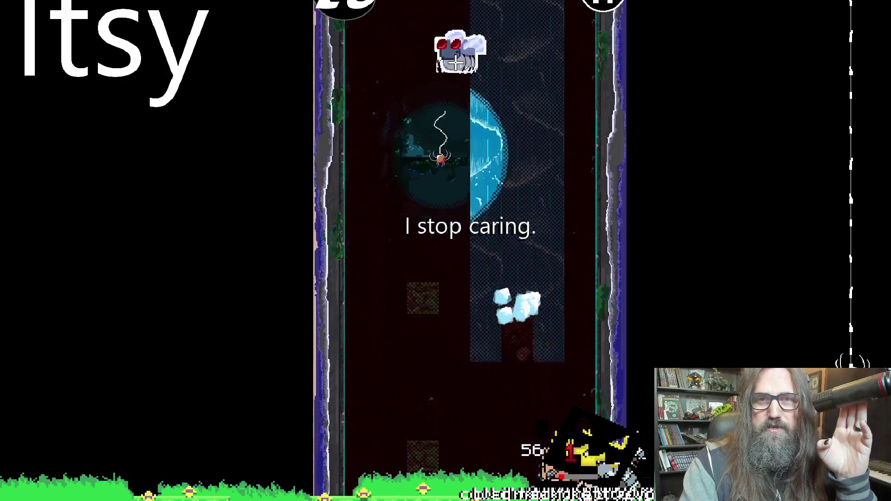
{"action": "left_click", "coordinate": [532, 43]}
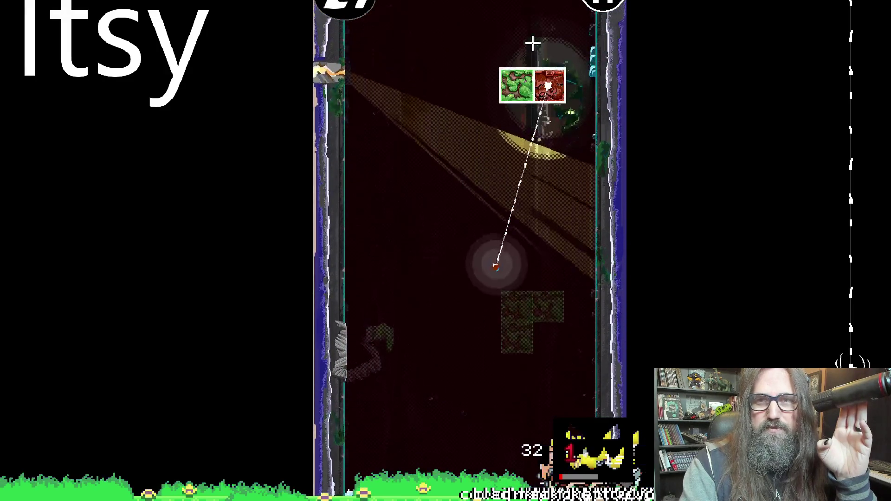
Keep swinging across successive green blocks, bursting through the ice blocks up the shaft
{"action": "left_click", "coordinate": [458, 67]}
{"action": "left_click", "coordinate": [549, 141]}
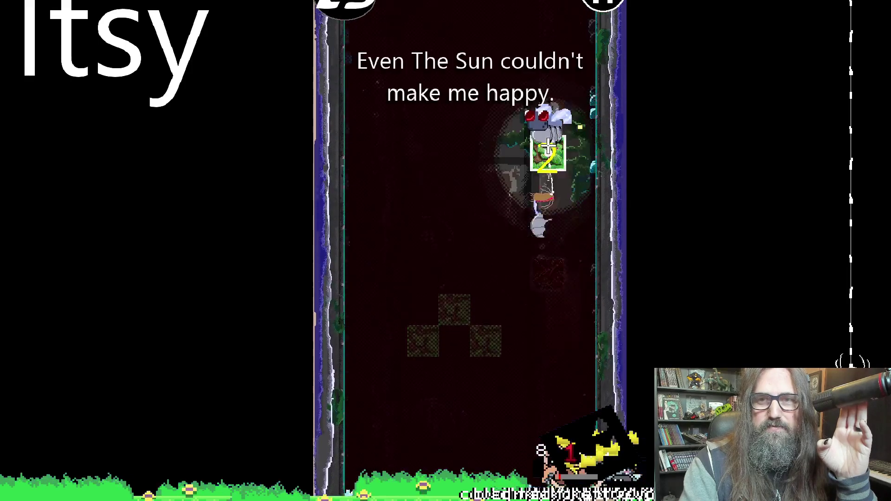
{"action": "left_click", "coordinate": [464, 93]}
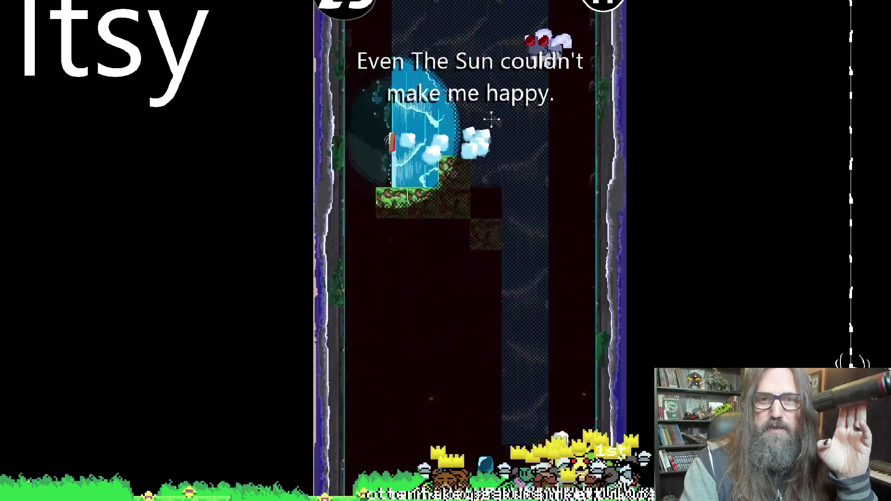
{"action": "left_click", "coordinate": [424, 139]}
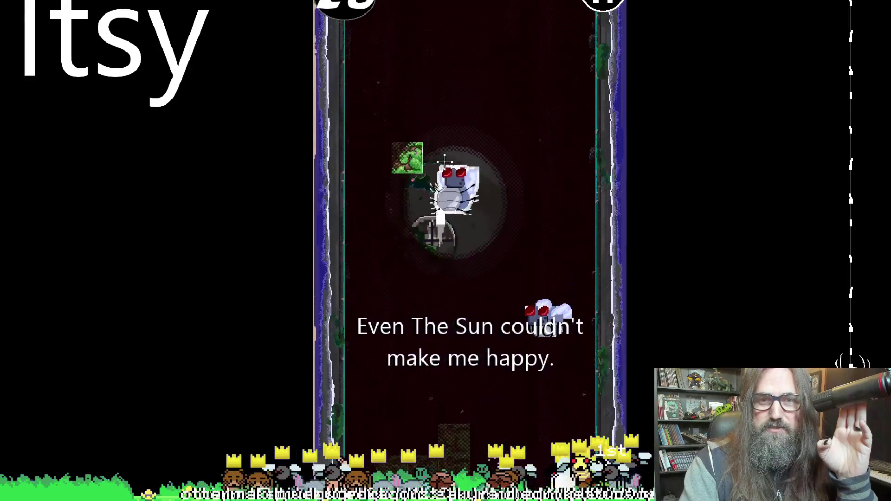
{"action": "left_click", "coordinate": [534, 81]}
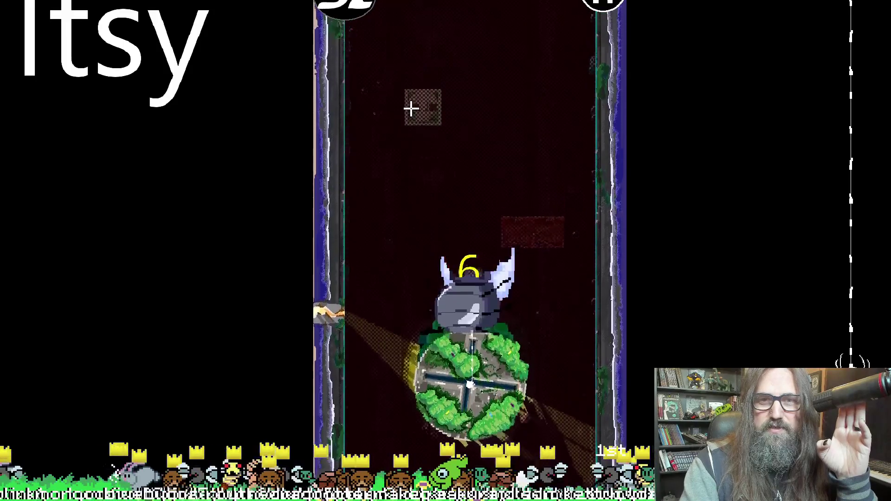
{"action": "left_click", "coordinate": [420, 116]}
{"action": "left_click", "coordinate": [493, 85]}
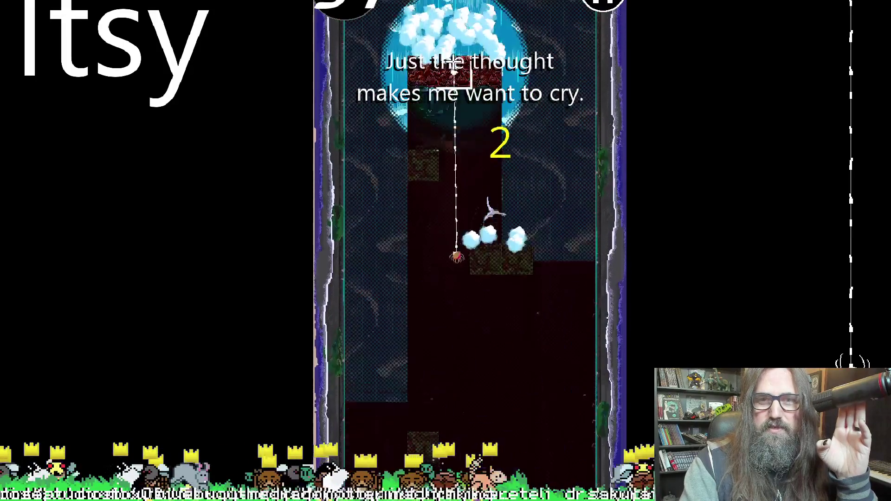
{"action": "left_click", "coordinate": [531, 115]}
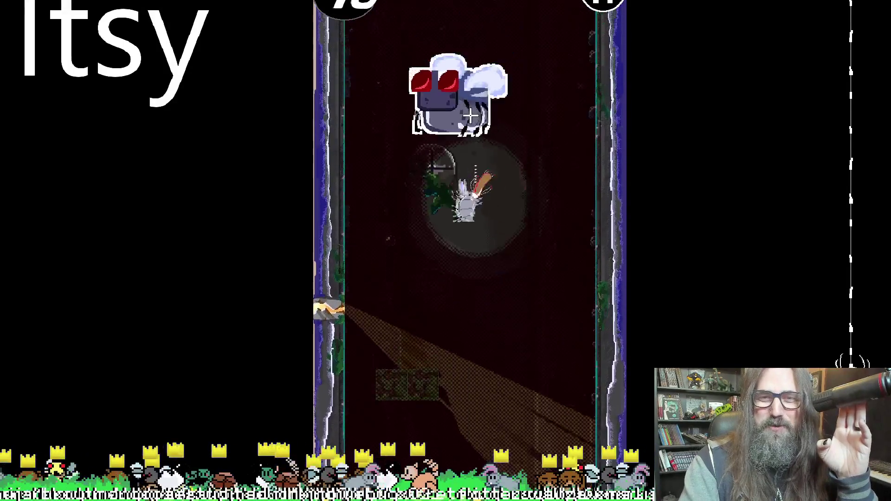
{"action": "left_click", "coordinate": [413, 107]}
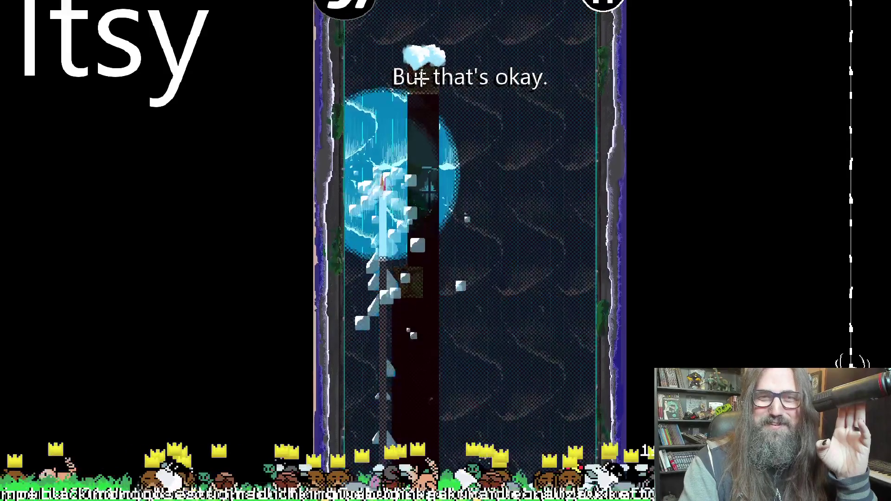
{"action": "left_click", "coordinate": [416, 70]}
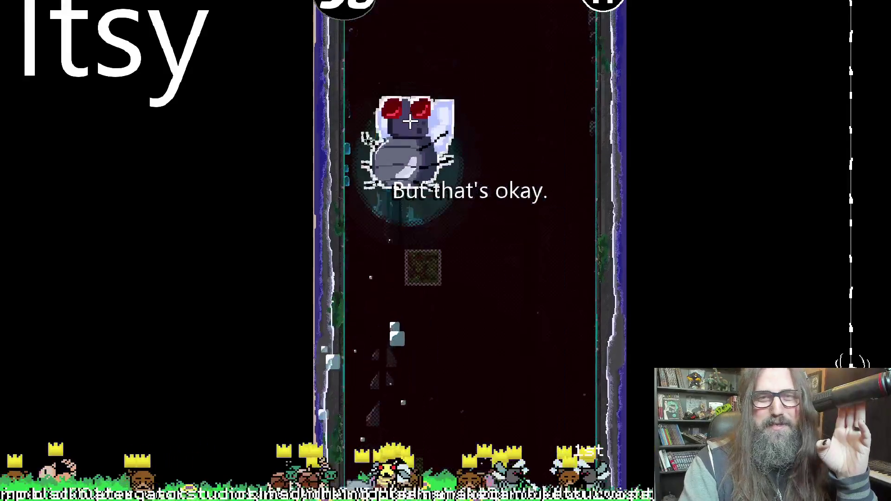
{"action": "left_click", "coordinate": [514, 81]}
Climb the L-shaped cluster and higher green blocks until the run ends
{"action": "left_click", "coordinate": [420, 114]}
{"action": "left_click", "coordinate": [454, 21]}
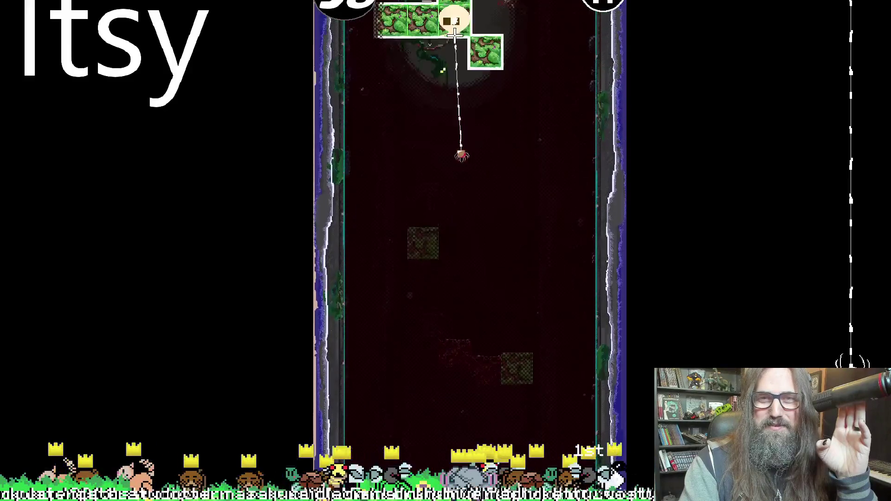
{"action": "left_click", "coordinate": [544, 182]}
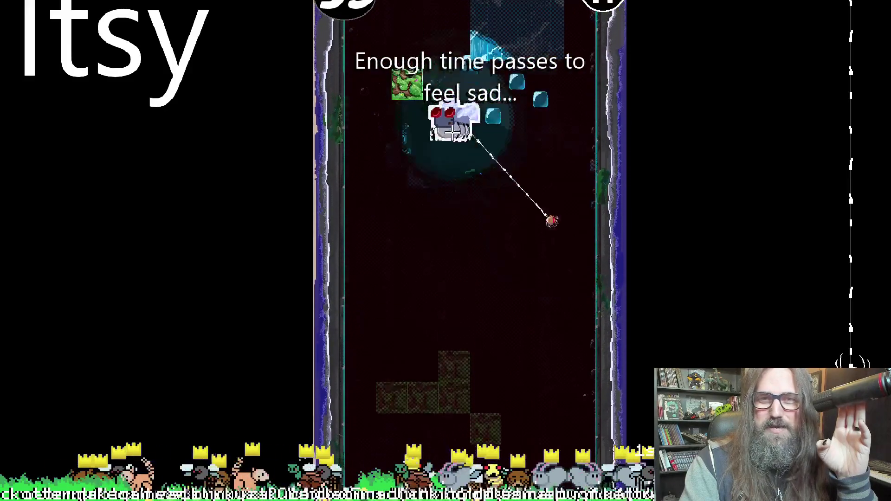
{"action": "left_click", "coordinate": [408, 176]}
{"action": "left_click", "coordinate": [470, 120]}
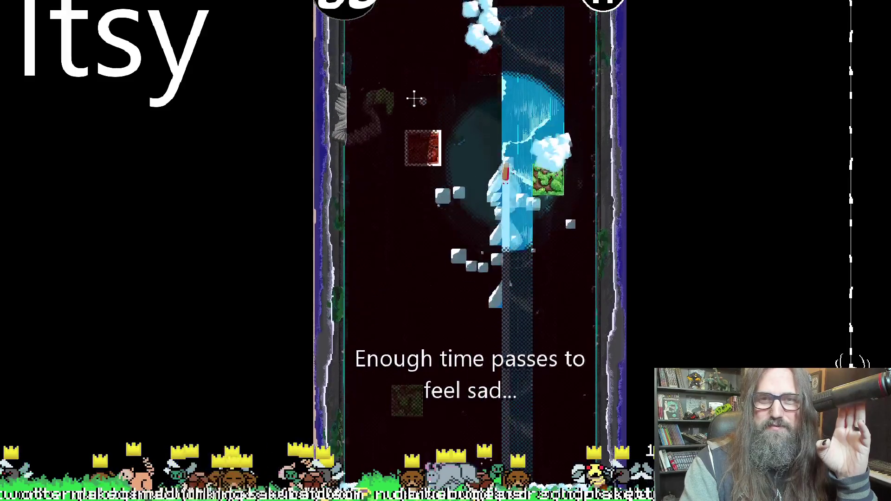
{"action": "left_click", "coordinate": [409, 89]}
{"action": "left_click", "coordinate": [549, 119]}
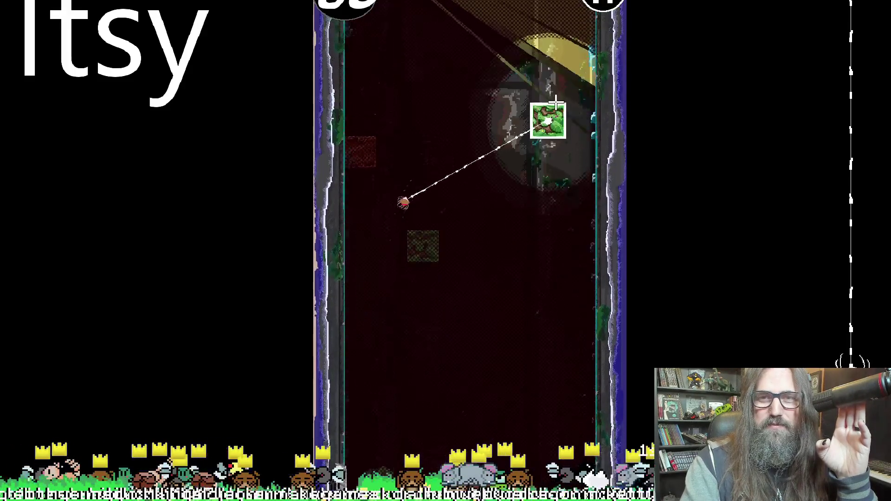
{"action": "left_click", "coordinate": [563, 108]}
{"action": "left_click", "coordinate": [463, 43]}
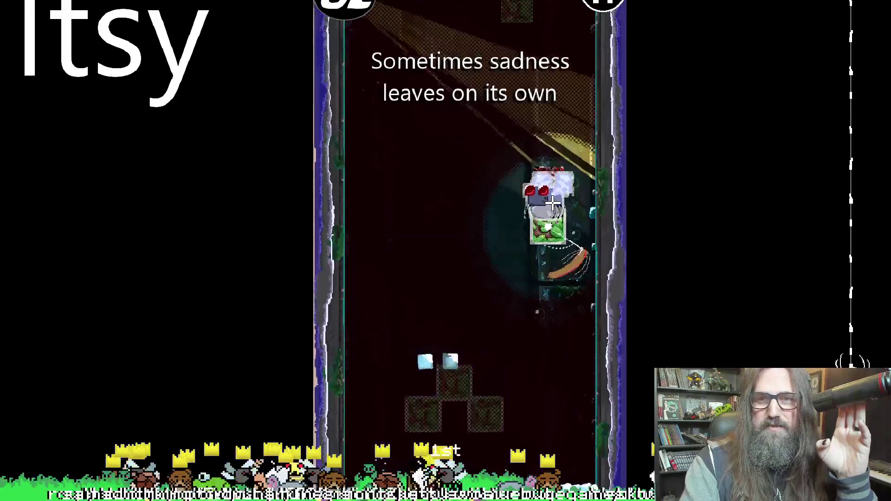
{"action": "left_click", "coordinate": [534, 96]}
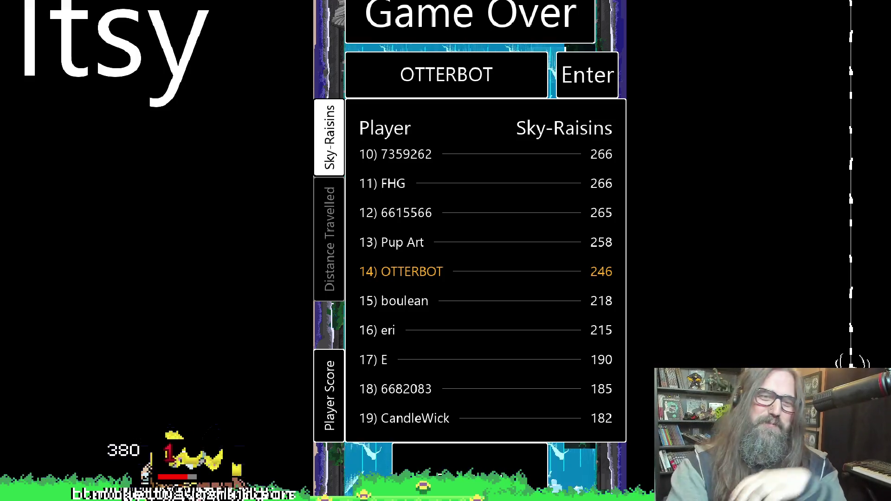
Close the Game Over leaderboard and start a new game from the title screen
{"action": "left_click", "coordinate": [461, 462]}
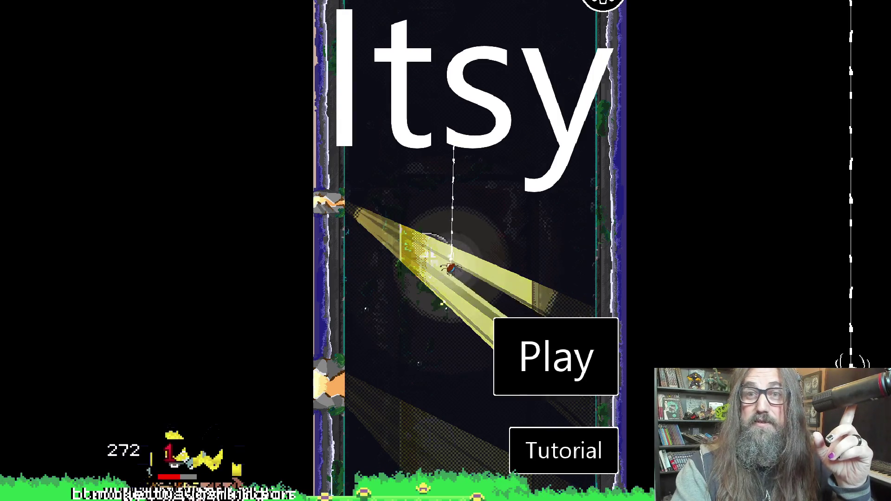
{"action": "left_click", "coordinate": [552, 356]}
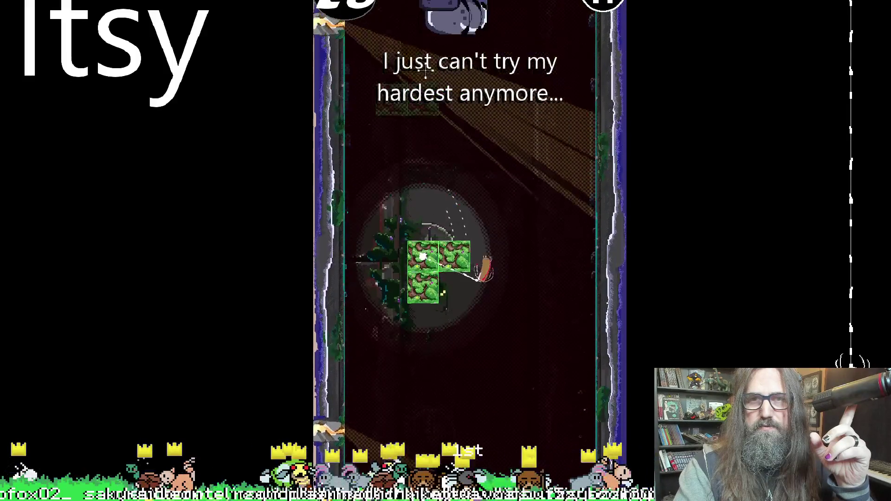
Hang the spider from a nearby green block, then dismiss the final leaderboard with Escape
{"action": "left_click", "coordinate": [417, 114]}
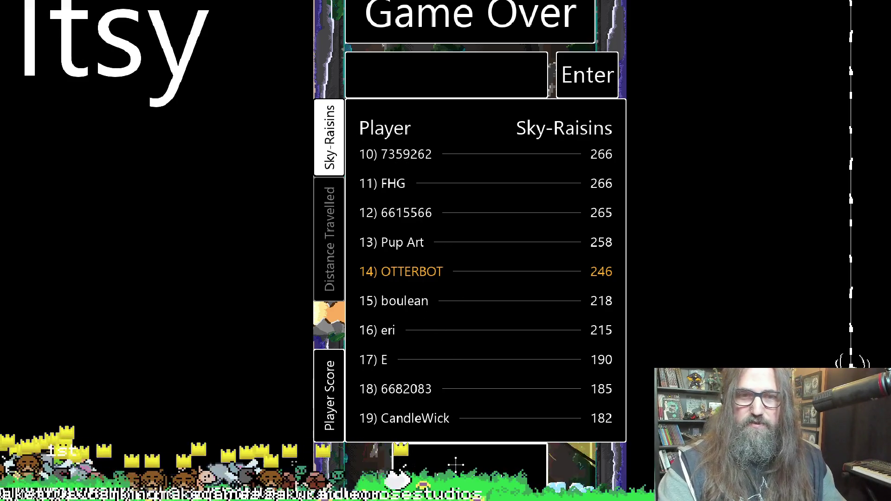
{"action": "key", "text": "Escape"}
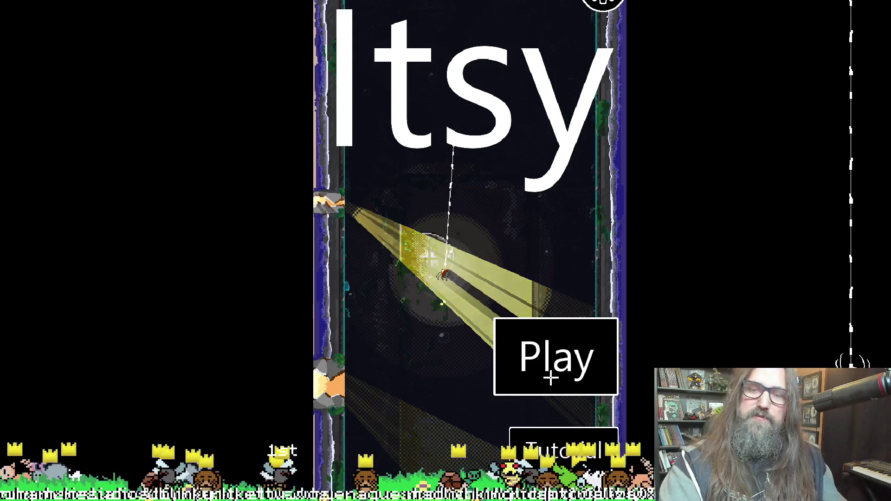
Start another game from the Itsy title screen
{"action": "left_click", "coordinate": [551, 378]}
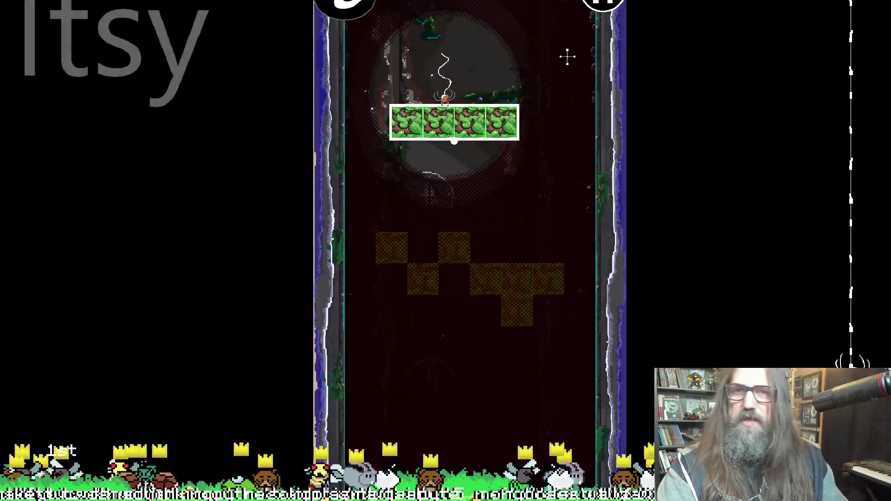
Web the spider up to the brown block above as the run ends on the leaderboard
{"action": "left_click", "coordinate": [531, 90]}
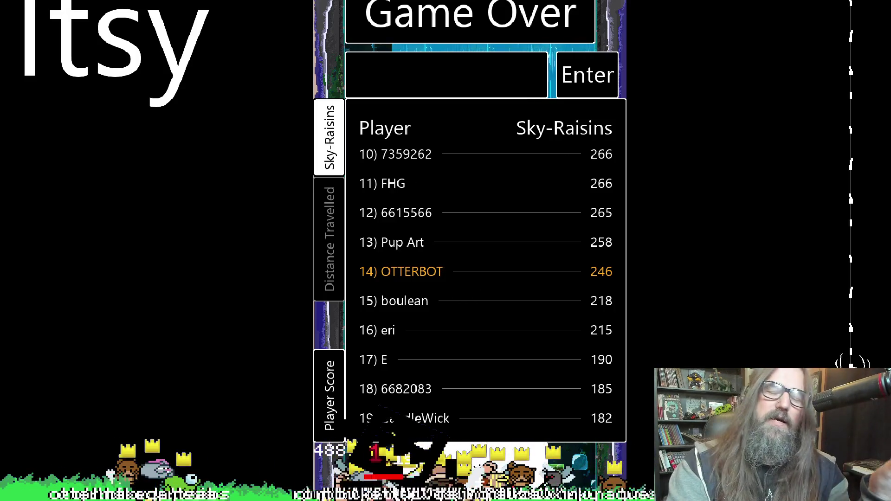
Dismiss the Game Over leaderboard with Escape to return to the title screen
{"action": "key", "text": "Escape"}
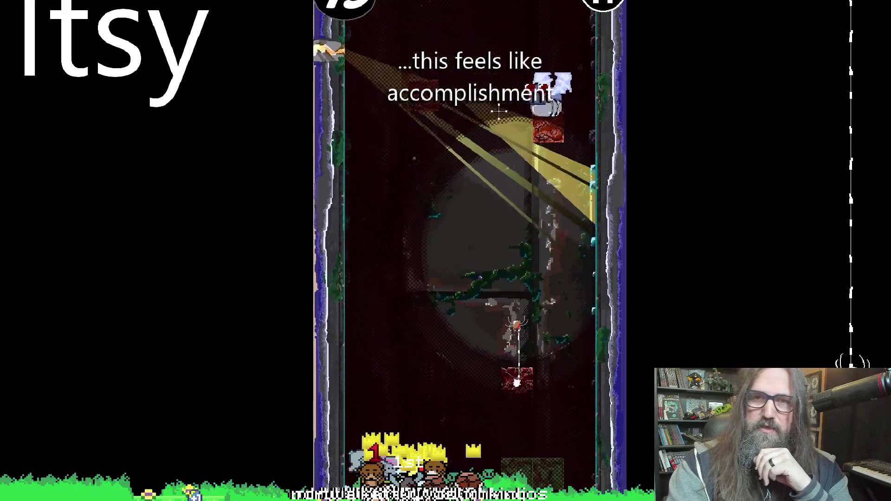
Web from green block to green block up to the red block and lightning panel
{"action": "left_click", "coordinate": [438, 71]}
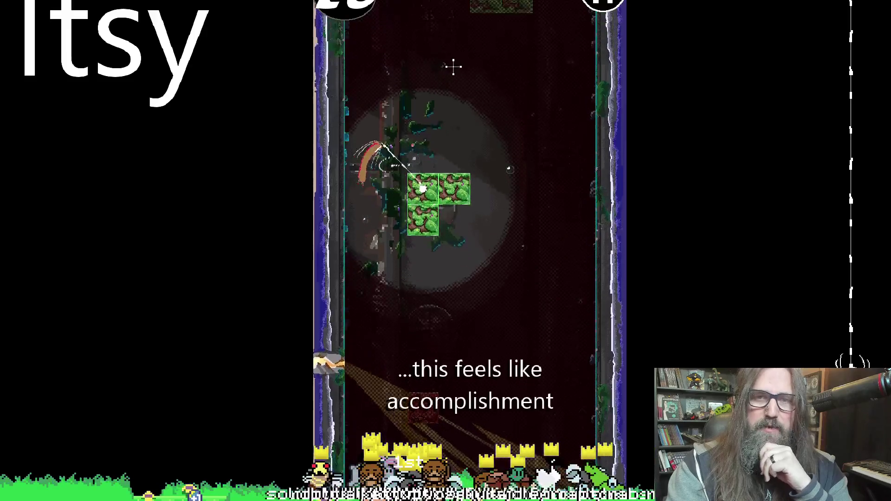
{"action": "left_click", "coordinate": [497, 71]}
{"action": "left_click", "coordinate": [473, 12]}
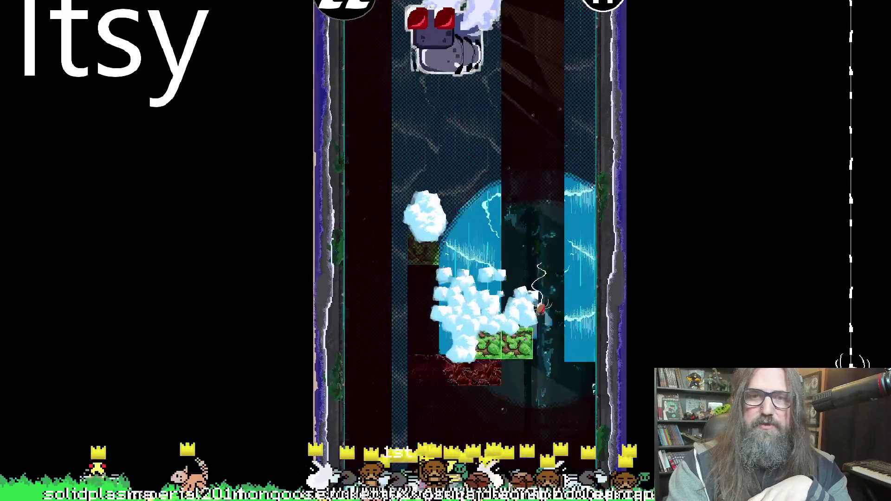
{"action": "left_click", "coordinate": [538, 205]}
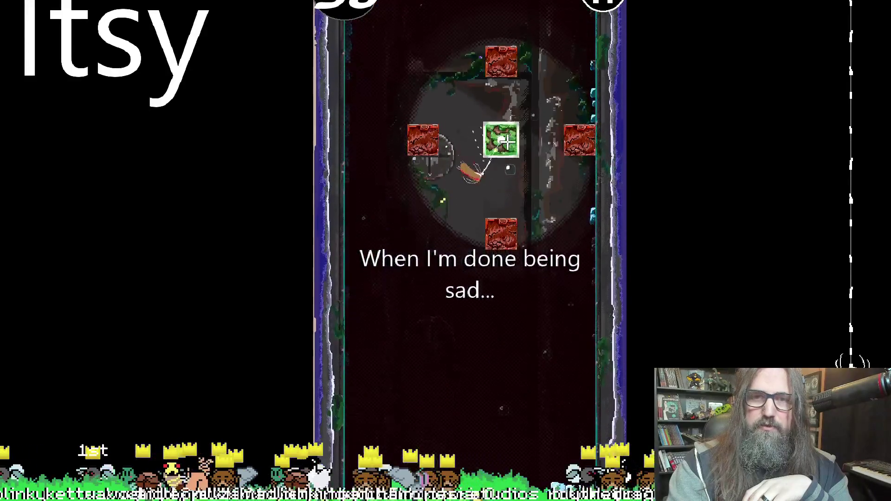
{"action": "left_click", "coordinate": [437, 76]}
{"action": "left_click", "coordinate": [437, 75]}
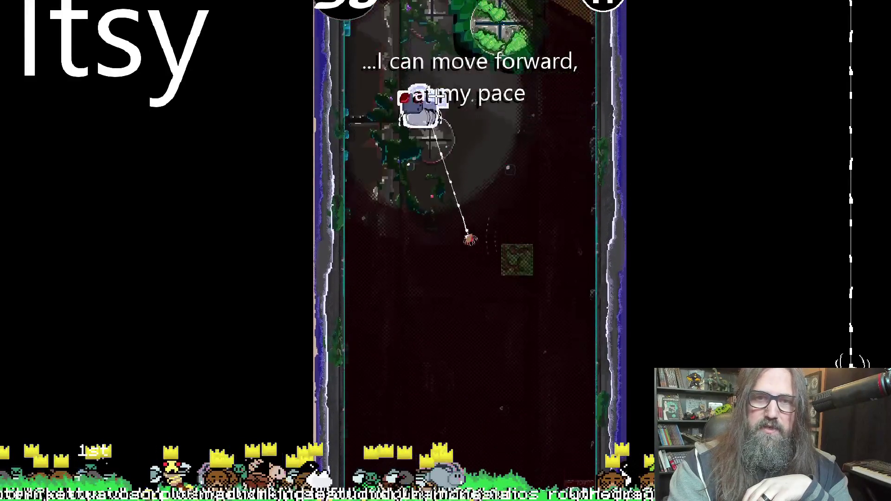
{"action": "left_click", "coordinate": [445, 69]}
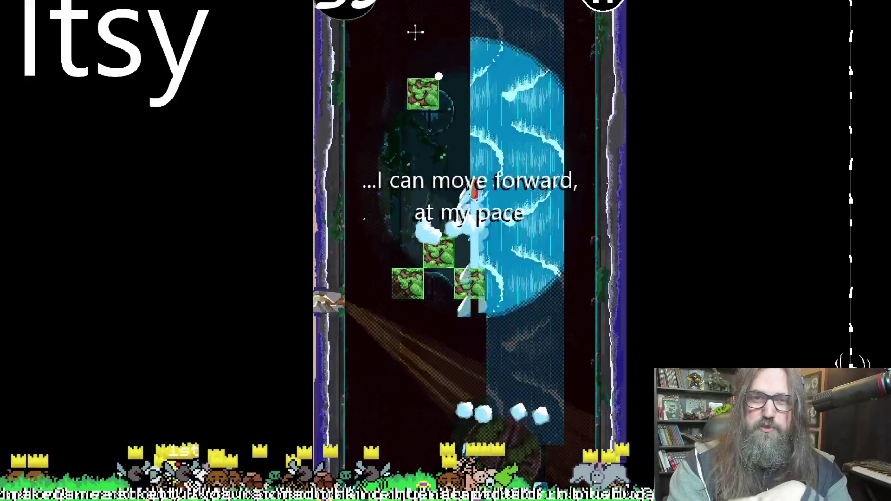
{"action": "left_click", "coordinate": [464, 85]}
{"action": "left_click", "coordinate": [503, 137]}
{"action": "left_click", "coordinate": [493, 44]}
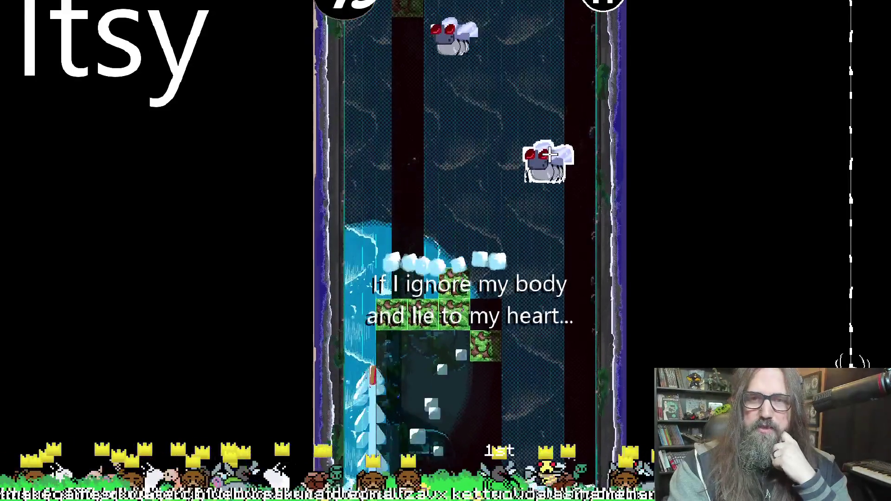
Catch the fly, swing via the floating green planet, and climb the green block cluster
{"action": "left_click", "coordinate": [408, 131]}
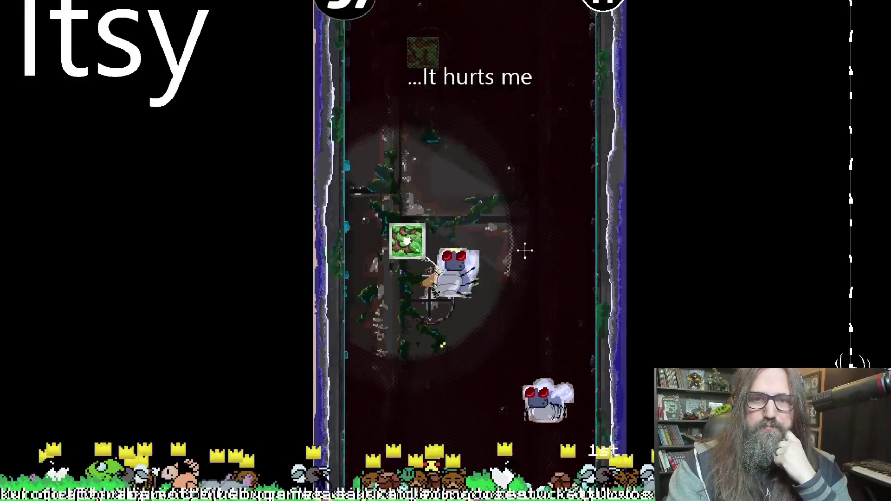
{"action": "left_click", "coordinate": [458, 131]}
{"action": "left_click", "coordinate": [477, 32]}
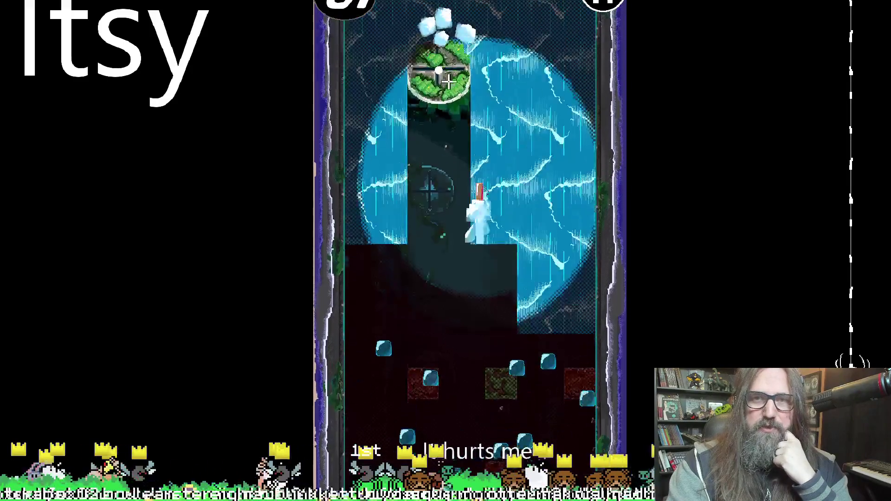
{"action": "left_click", "coordinate": [445, 74]}
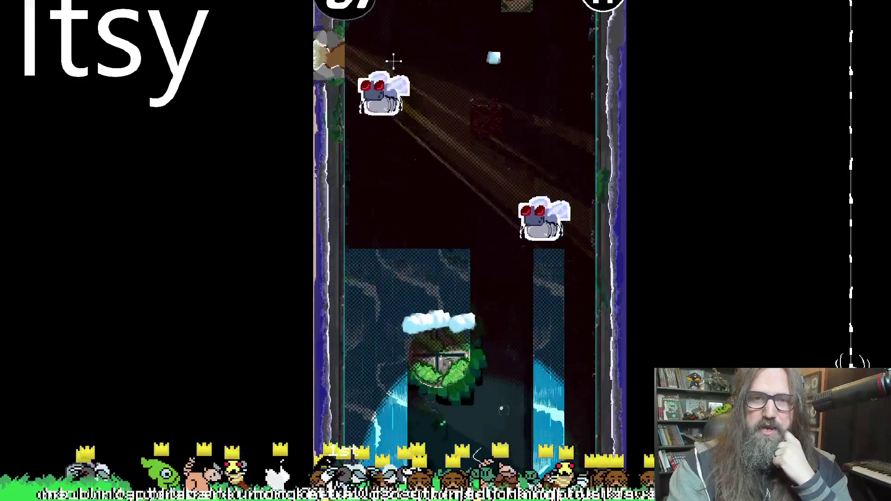
{"action": "left_click", "coordinate": [418, 56]}
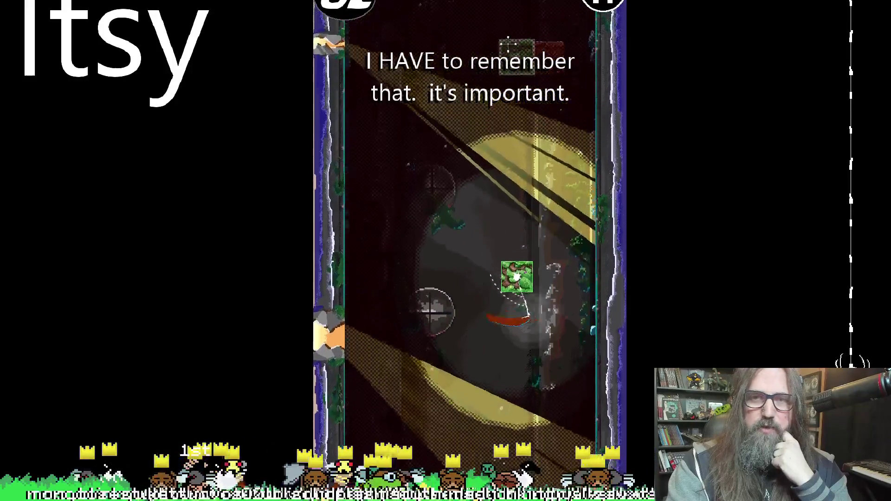
{"action": "left_click", "coordinate": [511, 27]}
{"action": "left_click", "coordinate": [531, 123]}
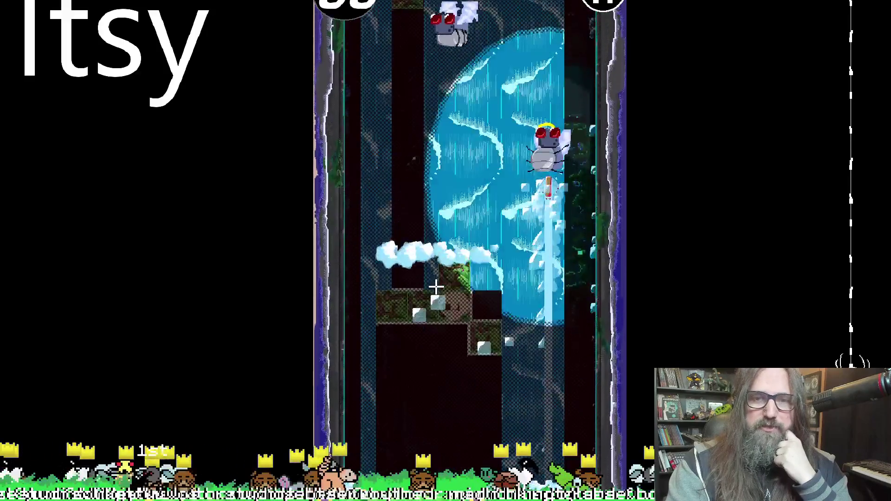
{"action": "left_click", "coordinate": [413, 210]}
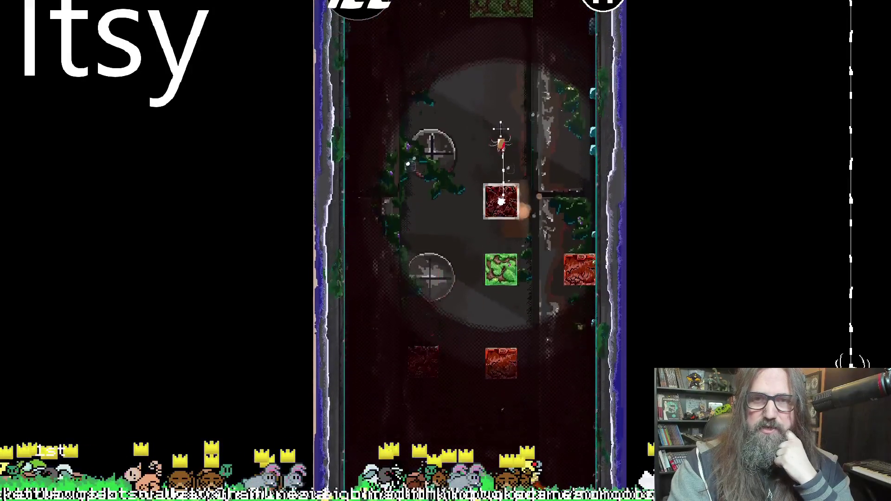
Anchor webs to two higher green tiles, then switch the web to the red block
{"action": "left_click", "coordinate": [504, 37]}
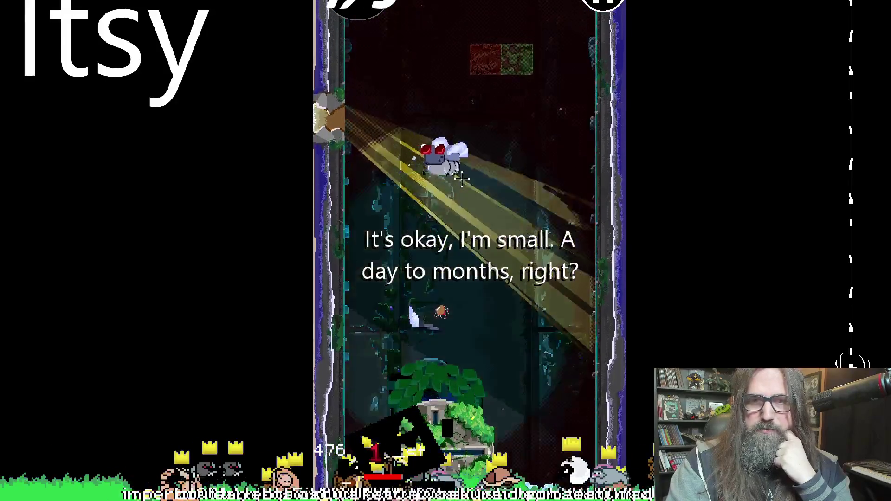
{"action": "left_click", "coordinate": [503, 111]}
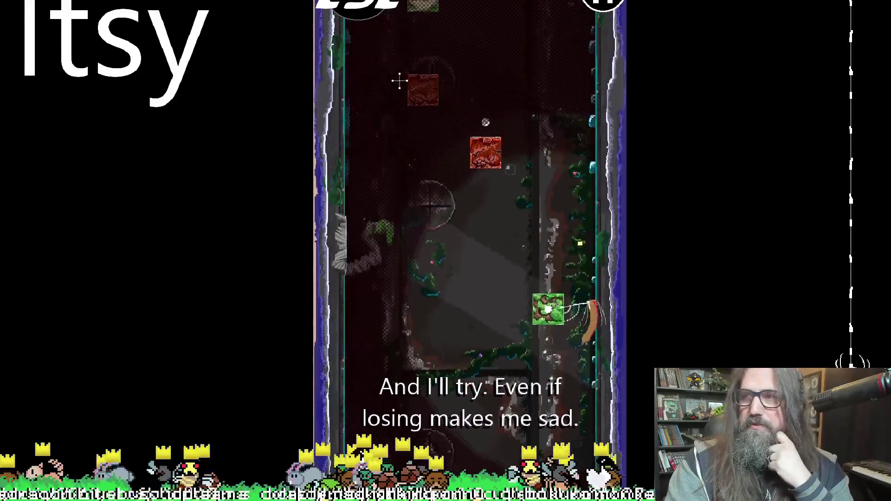
{"action": "left_click", "coordinate": [415, 123]}
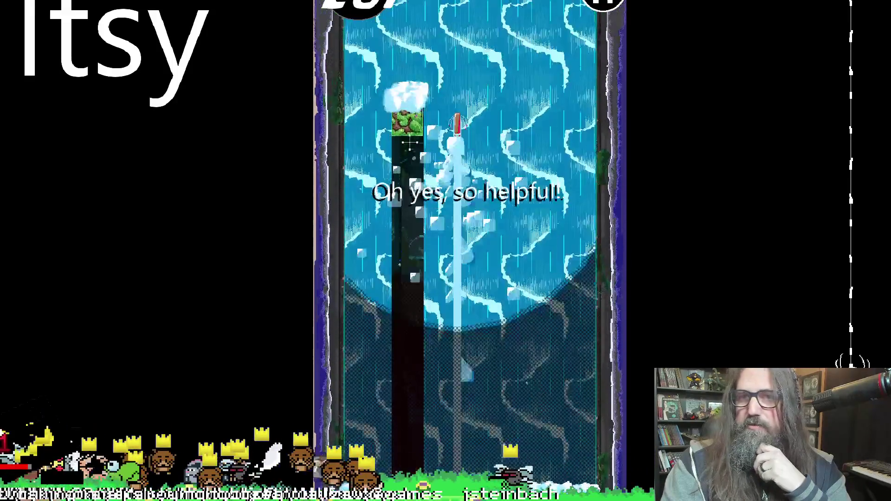
Land on a green block and web upward until the run ends 11th with 266 Sky-Raisins
{"action": "left_click", "coordinate": [401, 224]}
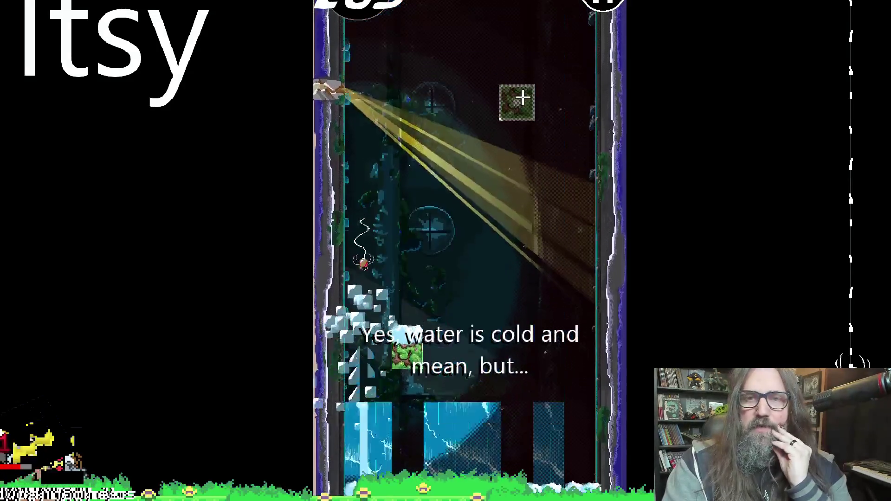
{"action": "left_click", "coordinate": [464, 42]}
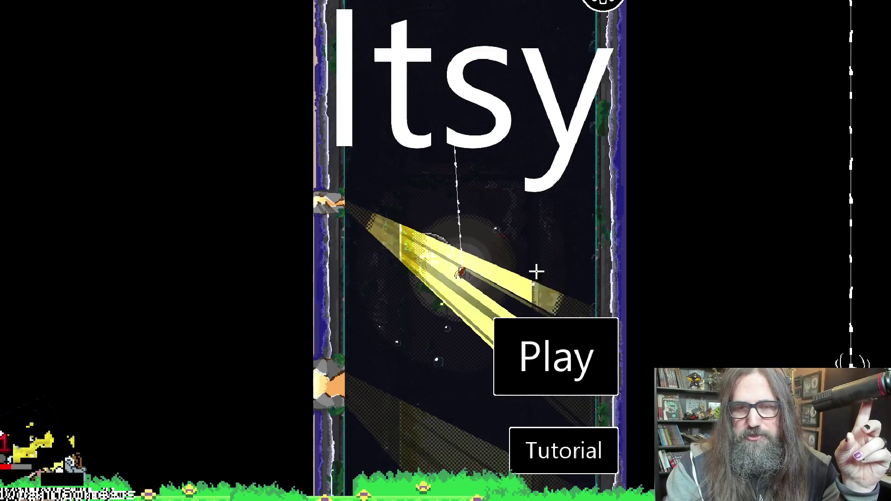
Start a new run, strike the big bug, and web up green and red blocks into the waterfall section
{"action": "left_click", "coordinate": [559, 336]}
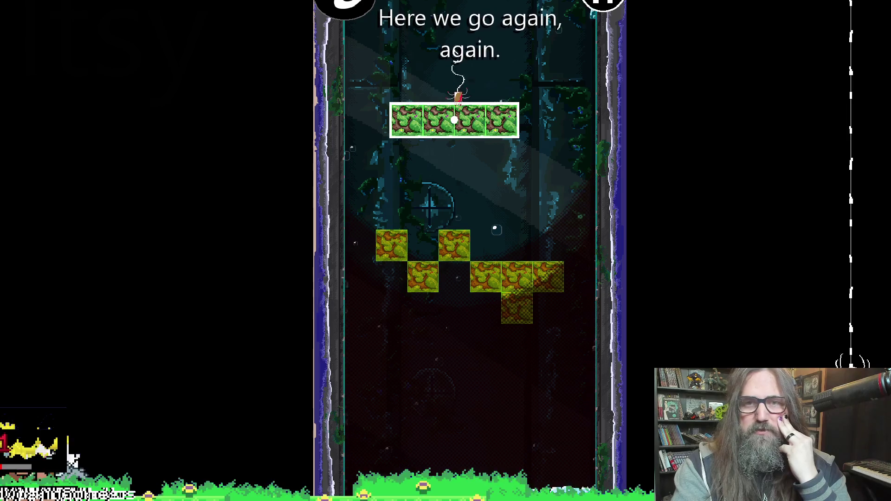
{"action": "left_click", "coordinate": [452, 88]}
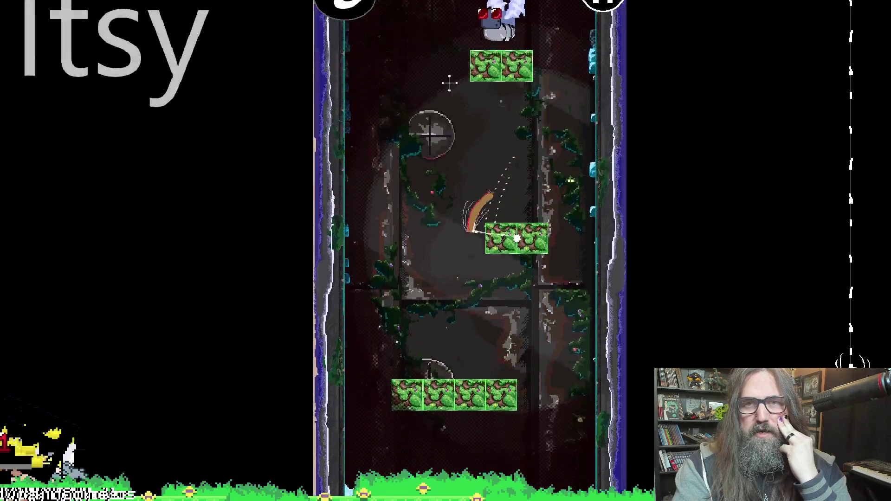
{"action": "left_click", "coordinate": [475, 121]}
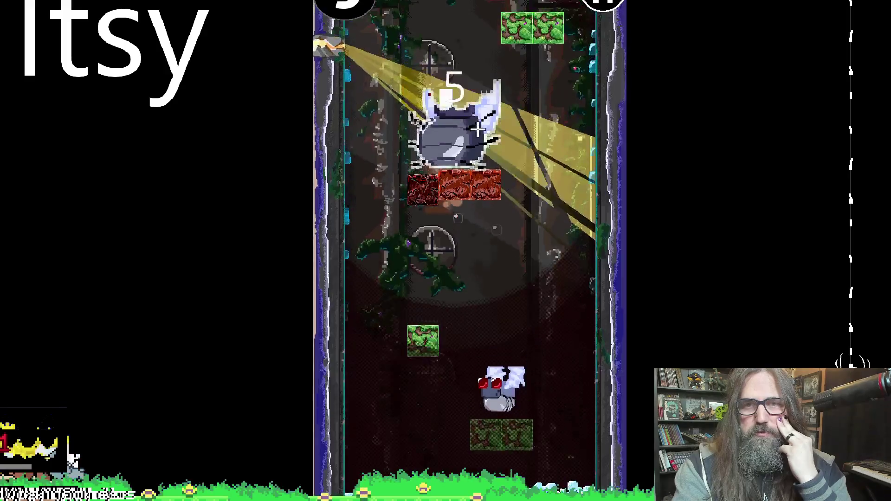
{"action": "left_click", "coordinate": [527, 177]}
{"action": "left_click", "coordinate": [528, 61]}
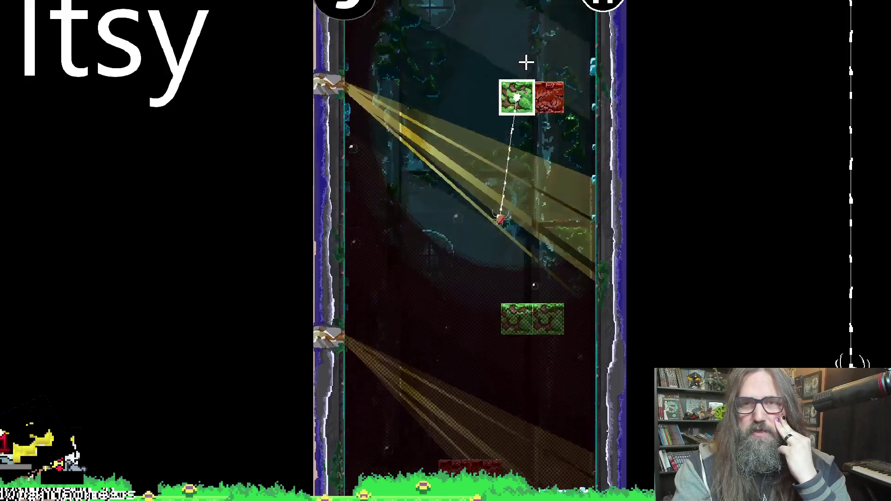
{"action": "left_click", "coordinate": [528, 61]}
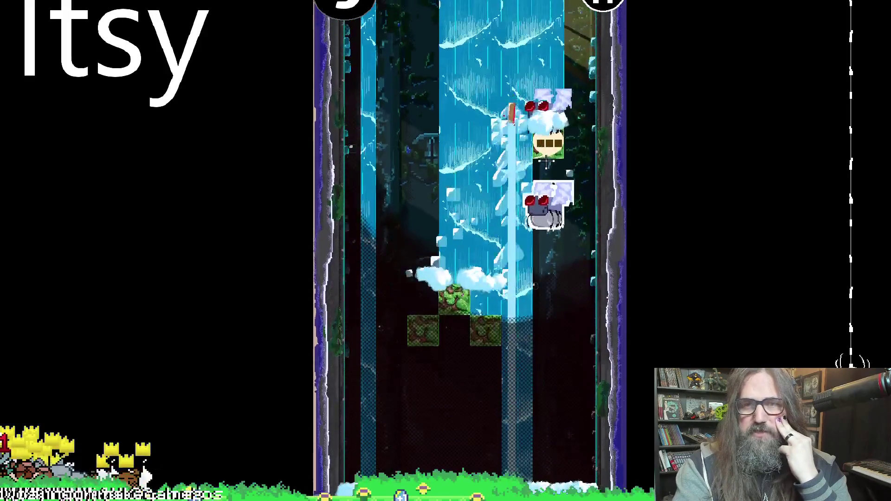
{"action": "left_click", "coordinate": [546, 160]}
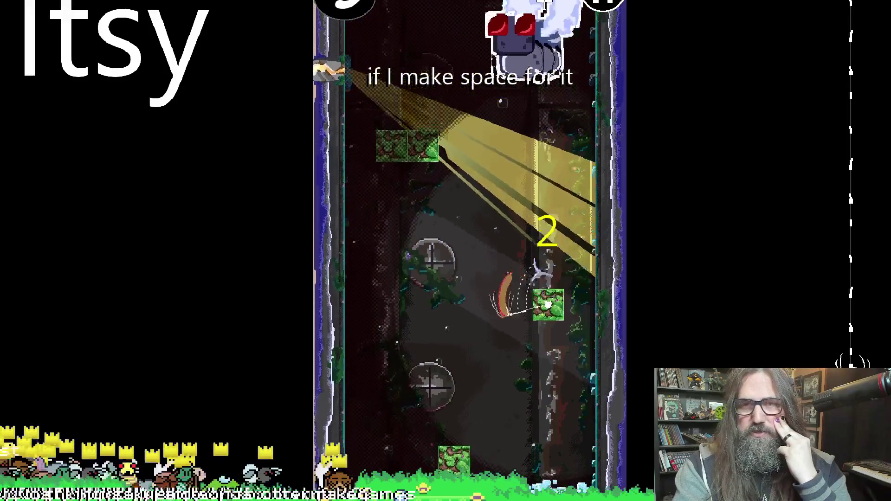
{"action": "left_click", "coordinate": [515, 124]}
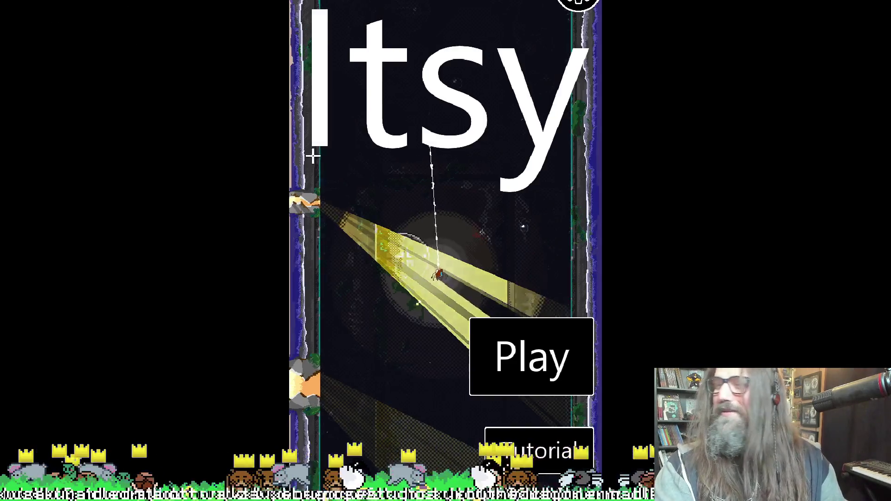
Exit fullscreen Itsy with Alt+Enter and bring Steam's Itsy library page forward
{"action": "key", "text": "alt+Return"}
{"action": "left_click", "coordinate": [521, 79]}
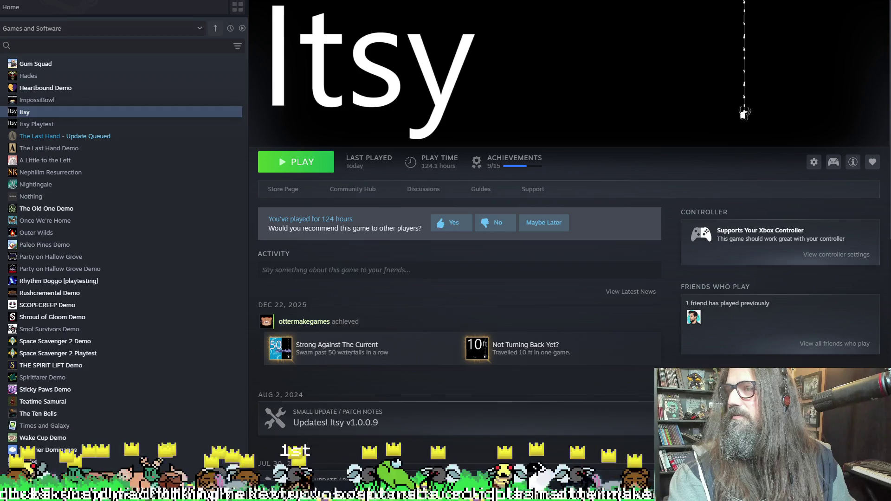
{"action": "key", "text": "alt+Tab"}
{"action": "key", "text": "super+Left"}
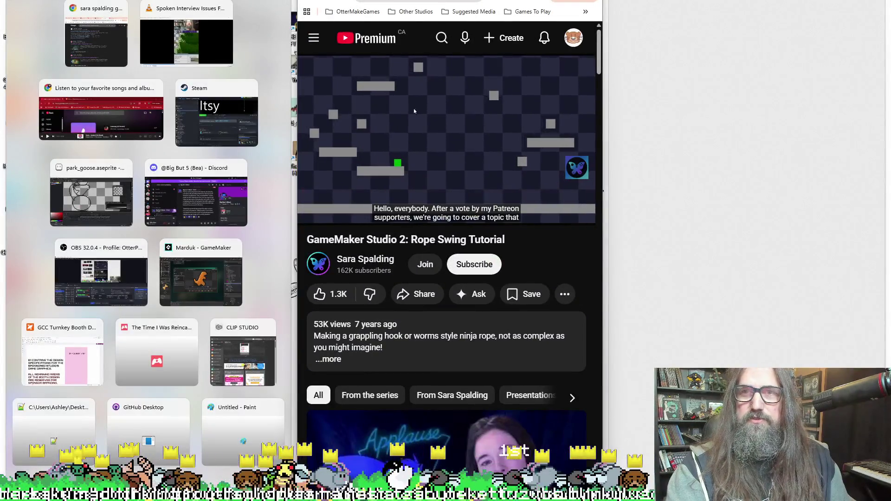
{"action": "key", "text": "super+Up"}
{"action": "left_click", "coordinate": [380, 207]}
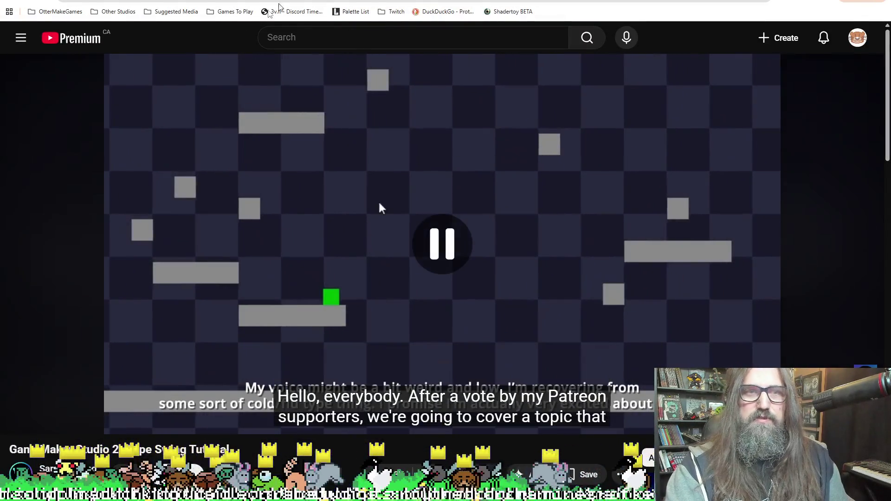
{"action": "left_click", "coordinate": [283, 2]}
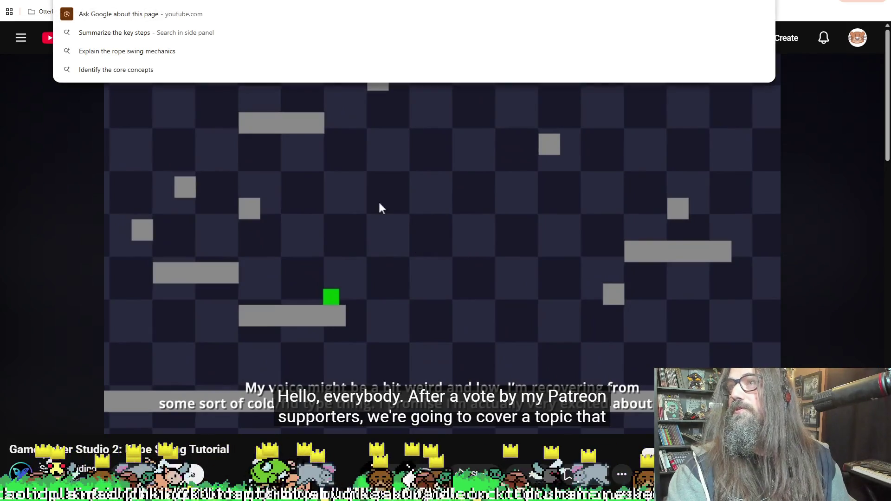
{"action": "key", "text": "Escape"}
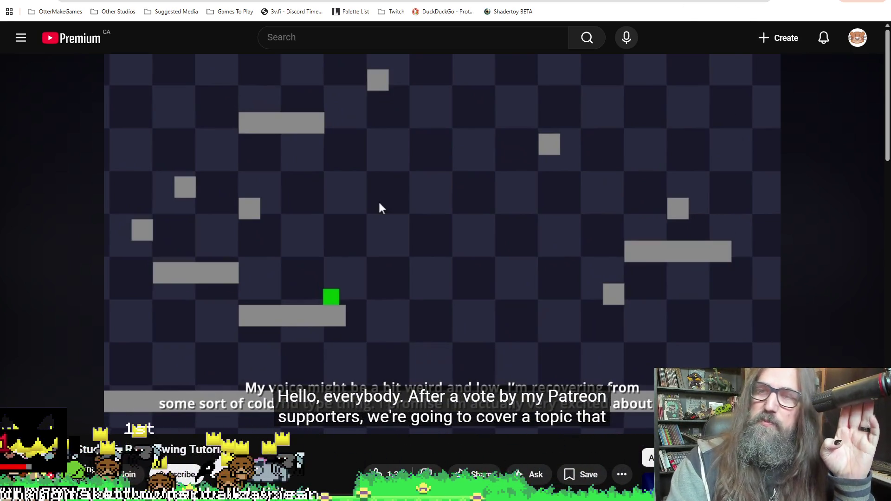
{"action": "key", "text": "alt+Tab"}
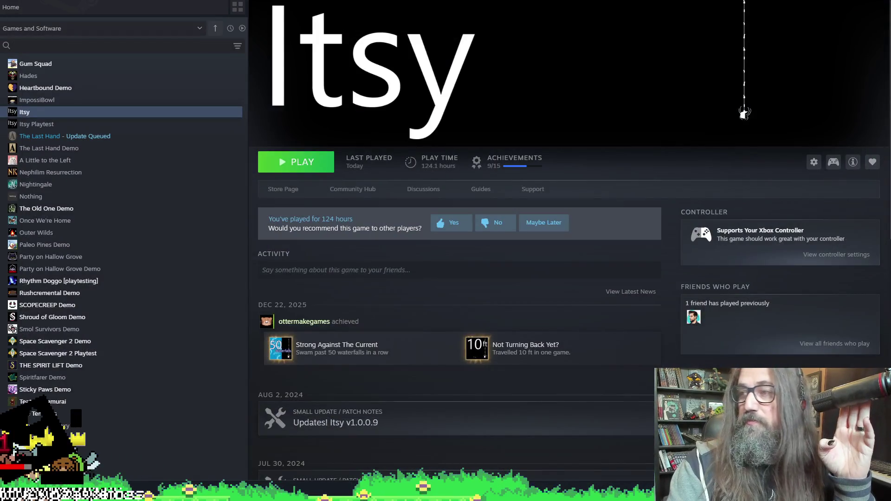